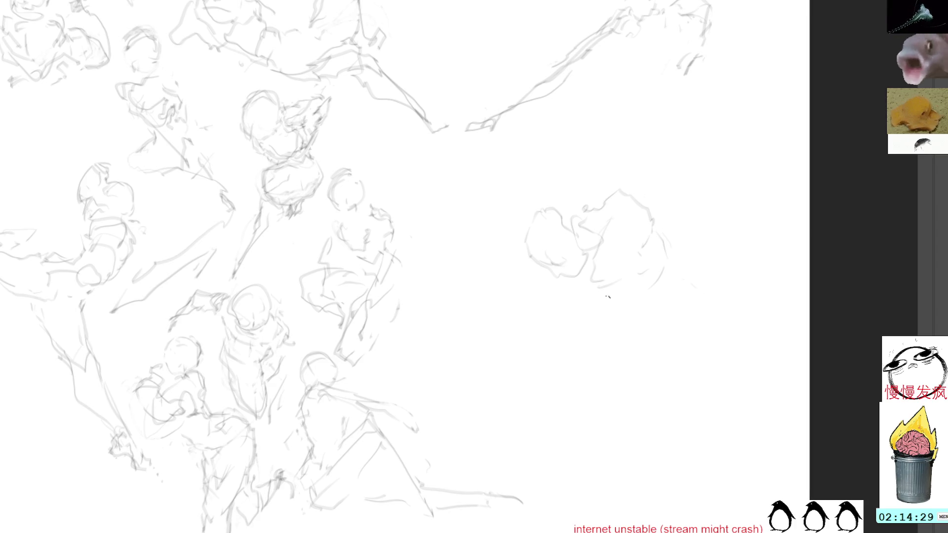
Step: Draw jaw, arm and edge strokes on the right figure, plus curves below and a long down-right stroke
{"action": "mouse_move", "coordinate": [596, 287]}
{"action": "left_mouse_down"}
{"action": "mouse_move", "coordinate": [620, 308]}
{"action": "mouse_move", "coordinate": [670, 267]}
{"action": "mouse_move", "coordinate": [721, 251]}
{"action": "left_mouse_up"}
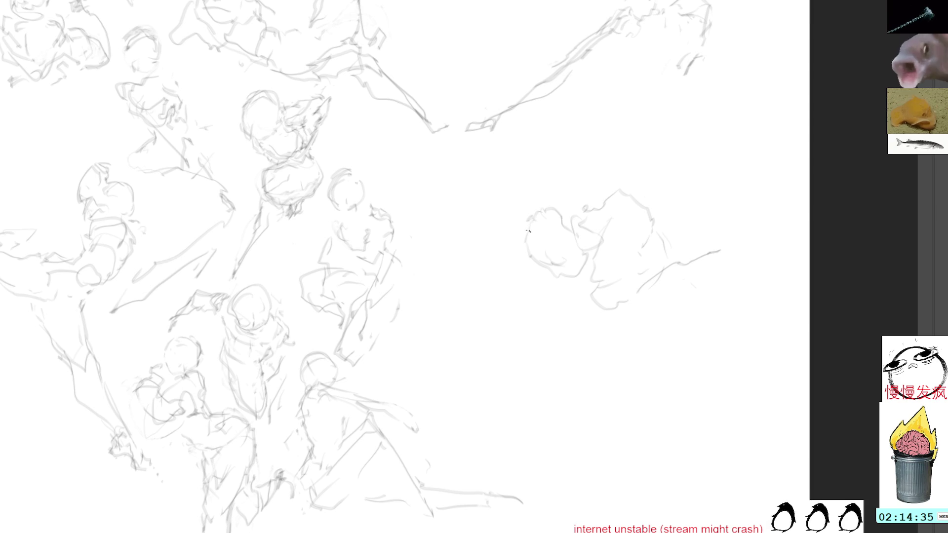
{"action": "mouse_move", "coordinate": [517, 214]}
{"action": "left_mouse_down"}
{"action": "mouse_move", "coordinate": [504, 245]}
{"action": "mouse_move", "coordinate": [518, 255]}
{"action": "mouse_move", "coordinate": [502, 225]}
{"action": "left_mouse_up"}
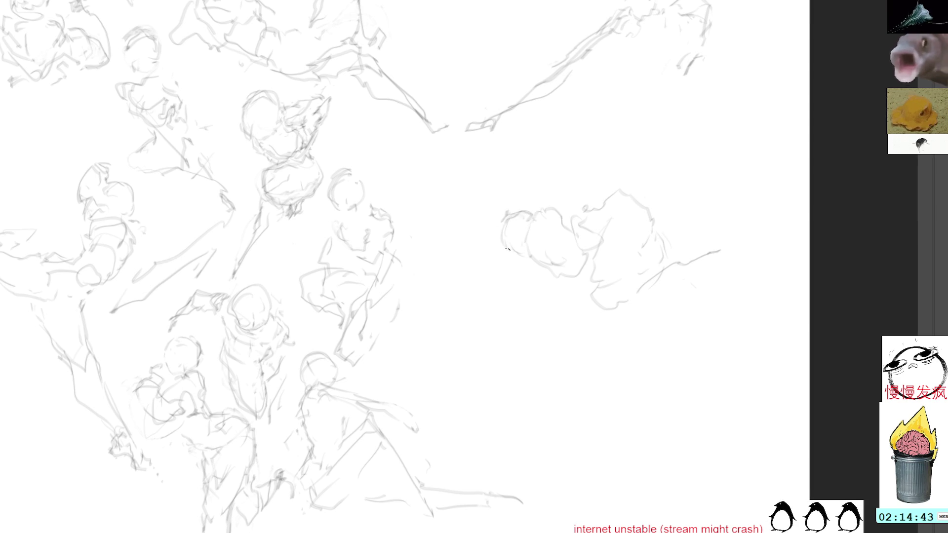
{"action": "mouse_move", "coordinate": [518, 255]}
{"action": "left_mouse_down"}
{"action": "mouse_move", "coordinate": [499, 227]}
{"action": "mouse_move", "coordinate": [527, 218]}
{"action": "left_mouse_up"}
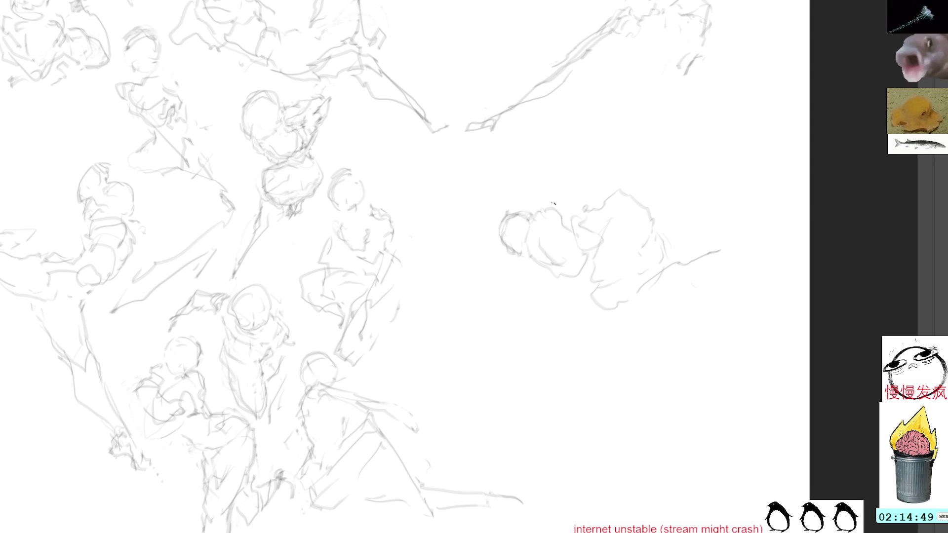
{"action": "left_click_drag", "start_coordinate": [537, 247], "coordinate": [480, 327]}
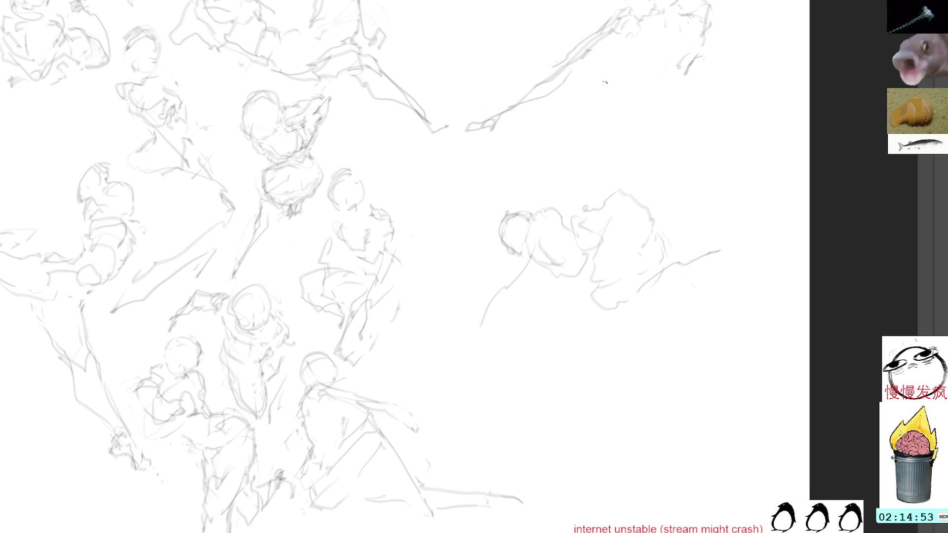
{"action": "key", "text": "ctrl+z"}
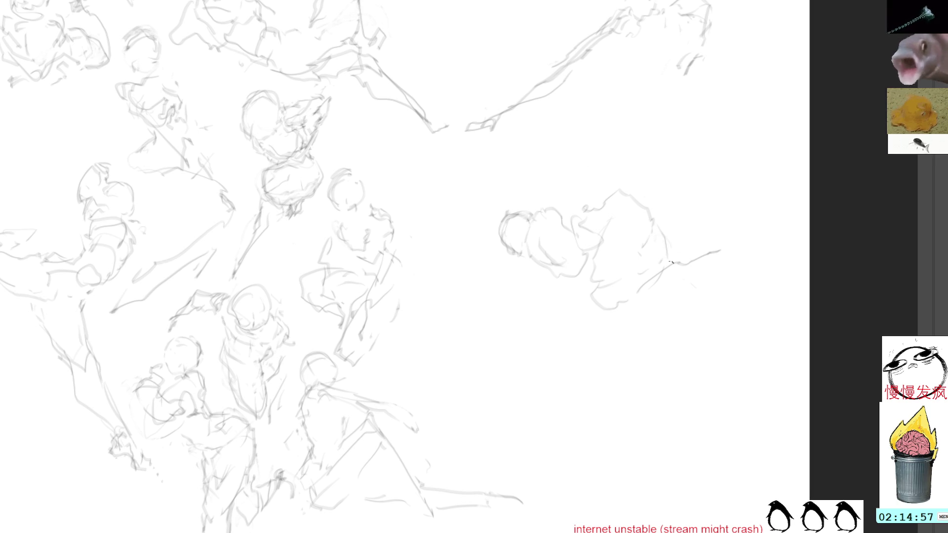
{"action": "left_click_drag", "start_coordinate": [670, 283], "coordinate": [686, 302]}
{"action": "left_click_drag", "start_coordinate": [719, 336], "coordinate": [719, 352]}
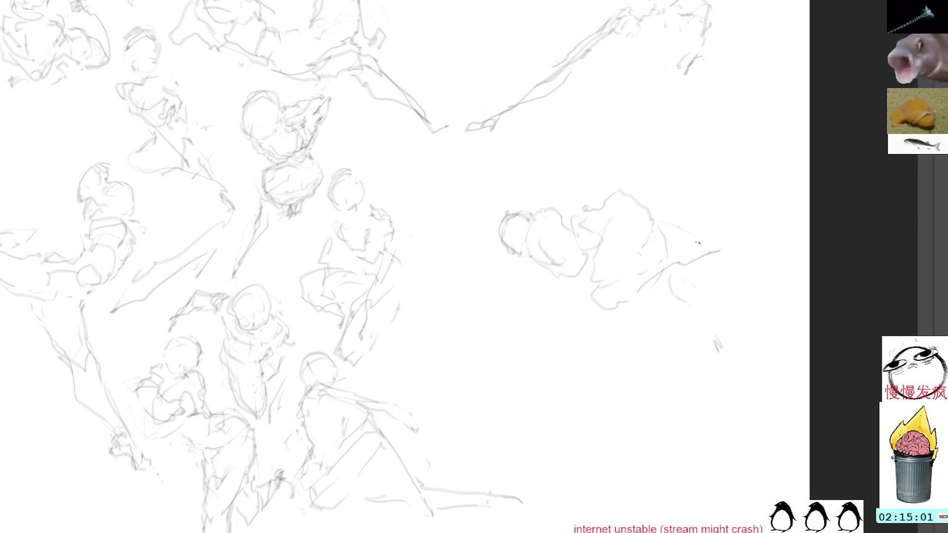
{"action": "mouse_move", "coordinate": [721, 251]}
{"action": "left_mouse_down"}
{"action": "mouse_move", "coordinate": [768, 295]}
{"action": "mouse_move", "coordinate": [792, 335]}
{"action": "left_mouse_up"}
Step: Lasso and delete two stray strokes below the right-hand sketch
{"action": "key", "text": "l"}
{"action": "left_click_drag", "start_coordinate": [713, 328], "coordinate": [711, 326]}
{"action": "key", "text": "Delete"}
{"action": "key", "text": "ctrl+shift+a"}
{"action": "left_click_drag", "start_coordinate": [674, 276], "coordinate": [669, 283]}
{"action": "key", "text": "Delete"}
{"action": "key", "text": "ctrl+shift+a"}
Step: Redraw the arm with strokes curving down-left, then lasso the whole right-hand figure
{"action": "left_click_drag", "start_coordinate": [537, 243], "coordinate": [478, 301]}
{"action": "left_click_drag", "start_coordinate": [533, 218], "coordinate": [475, 302]}
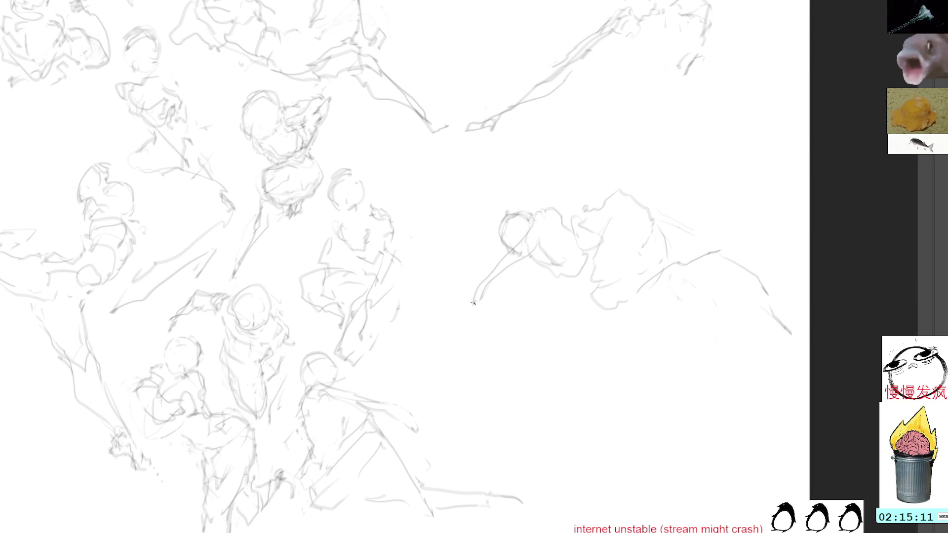
{"action": "mouse_move", "coordinate": [557, 223]}
{"action": "left_mouse_down"}
{"action": "mouse_move", "coordinate": [518, 242]}
{"action": "mouse_move", "coordinate": [462, 294]}
{"action": "mouse_move", "coordinate": [461, 319]}
{"action": "left_mouse_up"}
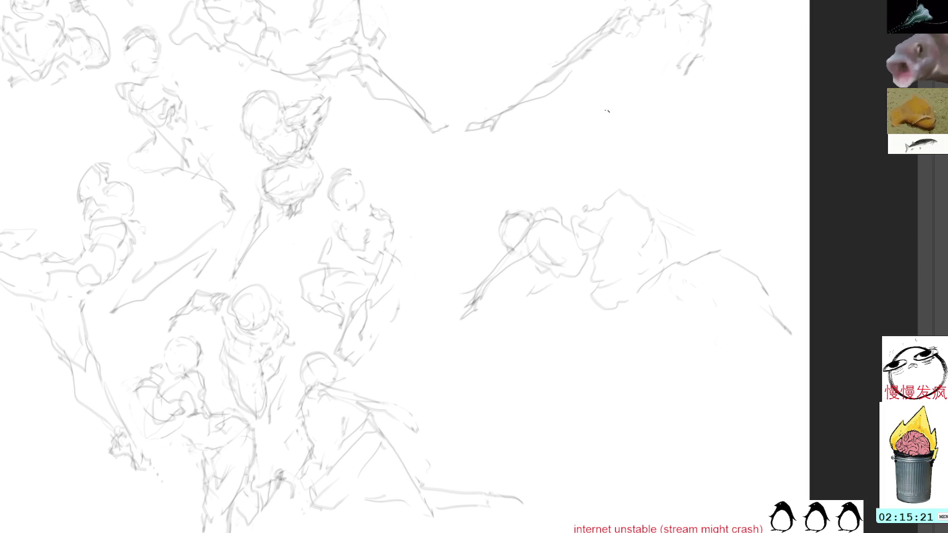
{"action": "mouse_move", "coordinate": [568, 168]}
{"action": "left_mouse_down"}
{"action": "mouse_move", "coordinate": [573, 360]}
{"action": "mouse_move", "coordinate": [721, 171]}
{"action": "left_mouse_up"}
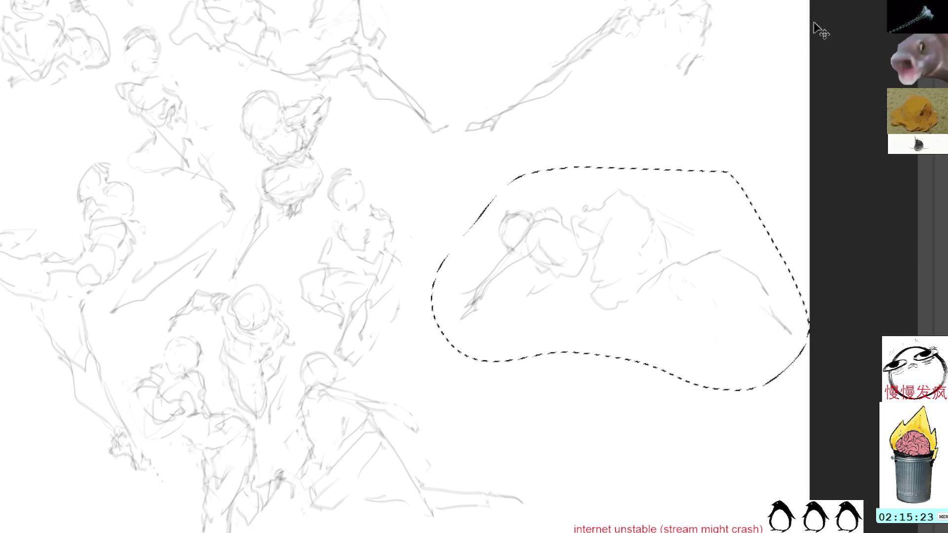
Step: Delete the lassoed right-hand figure strokes and deselect, leaving that area blank
{"action": "key", "text": "Delete"}
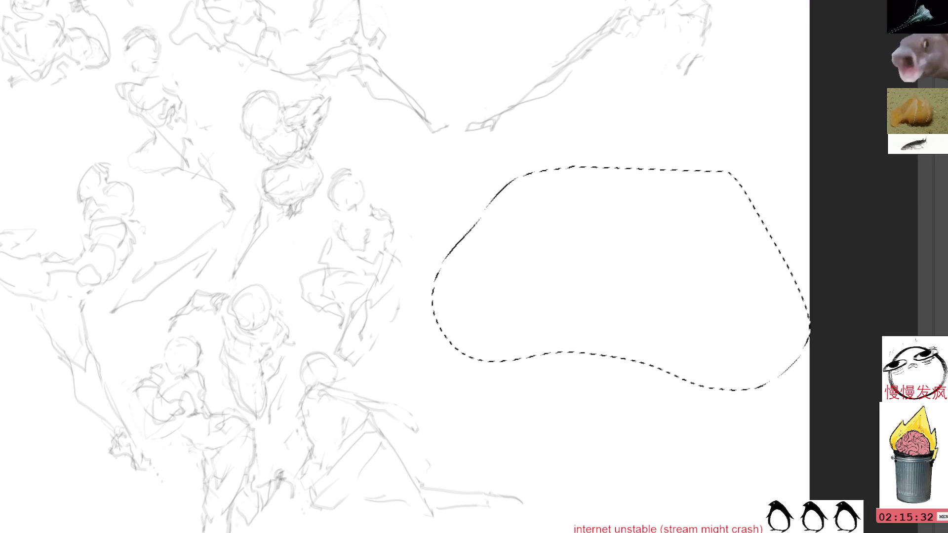
{"action": "key", "text": "ctrl+d"}
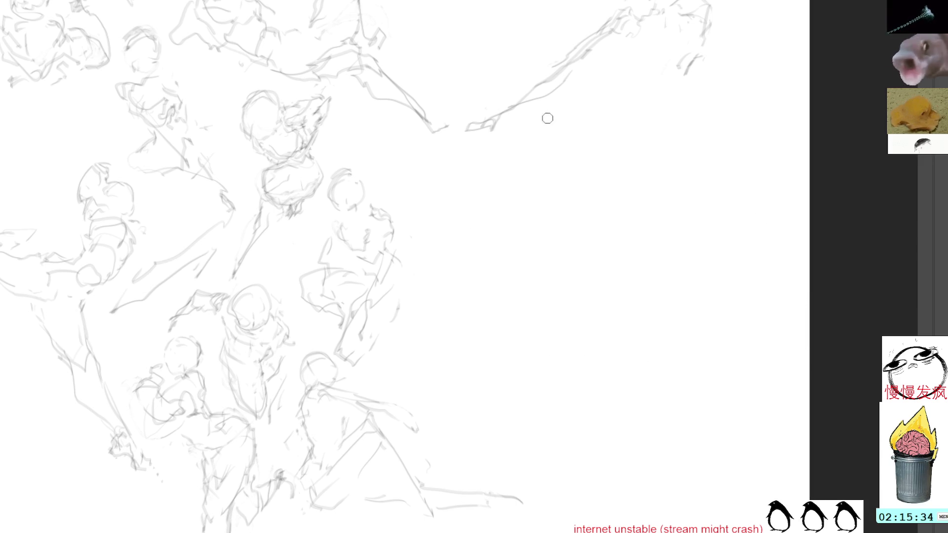
Step: Start the new figure's head and draw a rising stroke on its right side
{"action": "mouse_move", "coordinate": [605, 212]}
{"action": "left_mouse_down"}
{"action": "mouse_move", "coordinate": [627, 218]}
{"action": "mouse_move", "coordinate": [603, 274]}
{"action": "mouse_move", "coordinate": [615, 271]}
{"action": "mouse_move", "coordinate": [620, 285]}
{"action": "left_mouse_up"}
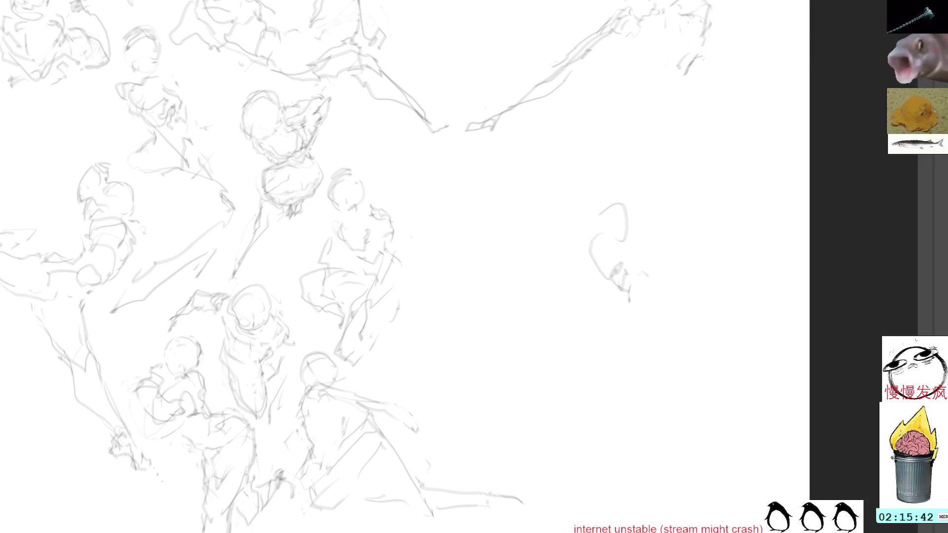
{"action": "mouse_move", "coordinate": [635, 273]}
{"action": "left_mouse_down"}
{"action": "mouse_move", "coordinate": [650, 320]}
{"action": "mouse_move", "coordinate": [634, 331]}
{"action": "mouse_move", "coordinate": [667, 324]}
{"action": "left_mouse_up"}
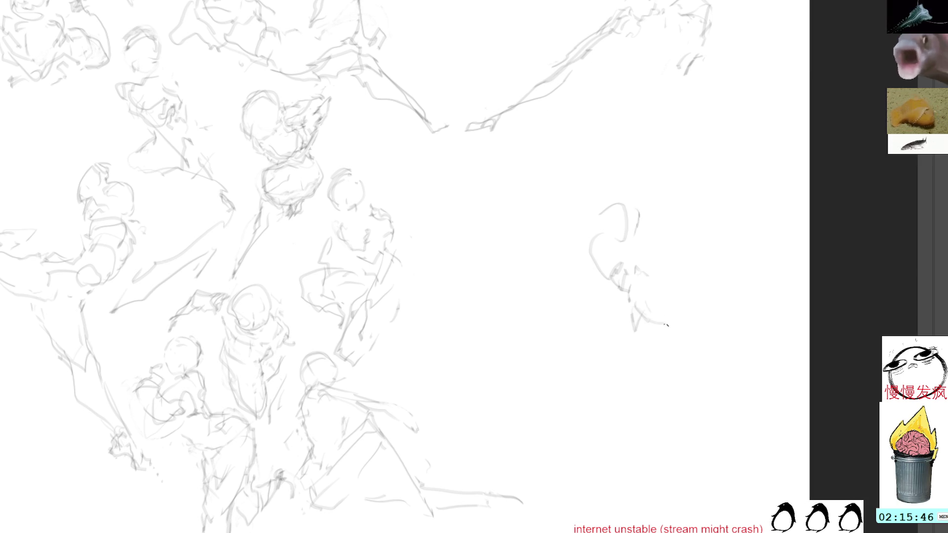
{"action": "left_click_drag", "start_coordinate": [631, 194], "coordinate": [637, 217]}
{"action": "left_click_drag", "start_coordinate": [666, 264], "coordinate": [685, 237]}
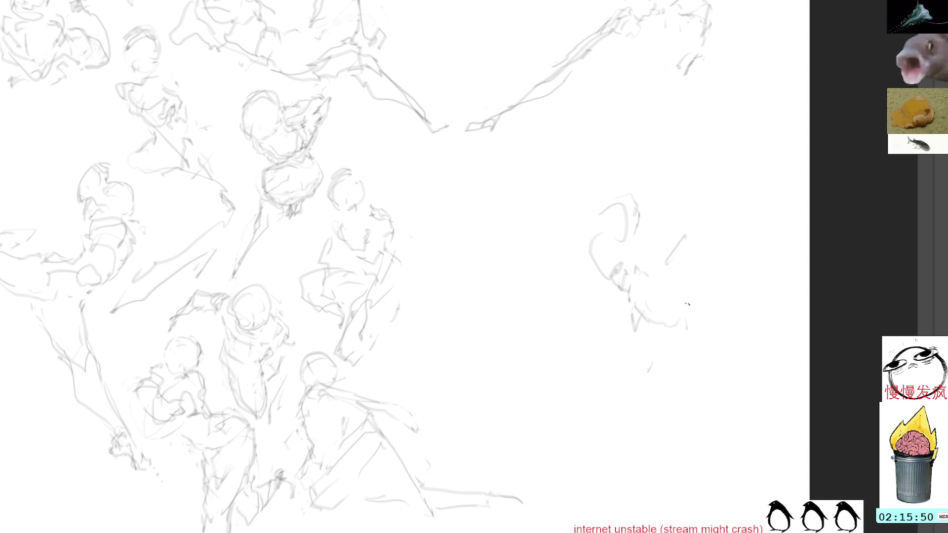
{"action": "mouse_move", "coordinate": [657, 276]}
{"action": "left_mouse_down"}
{"action": "mouse_move", "coordinate": [677, 247]}
{"action": "mouse_move", "coordinate": [694, 292]}
{"action": "mouse_move", "coordinate": [698, 233]}
{"action": "mouse_move", "coordinate": [659, 291]}
{"action": "mouse_move", "coordinate": [698, 227]}
{"action": "left_mouse_up"}
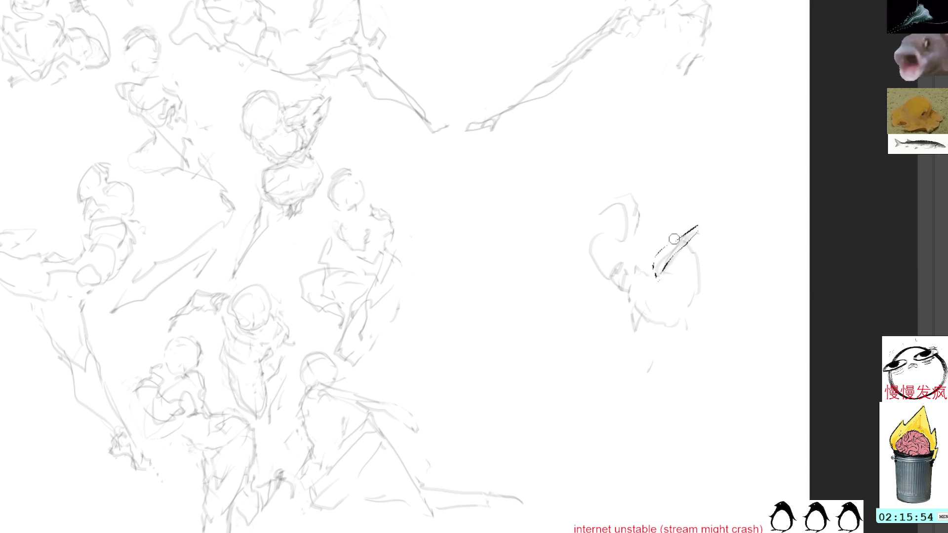
{"action": "key", "text": "ctrl+z"}
{"action": "key", "text": "ctrl+z"}
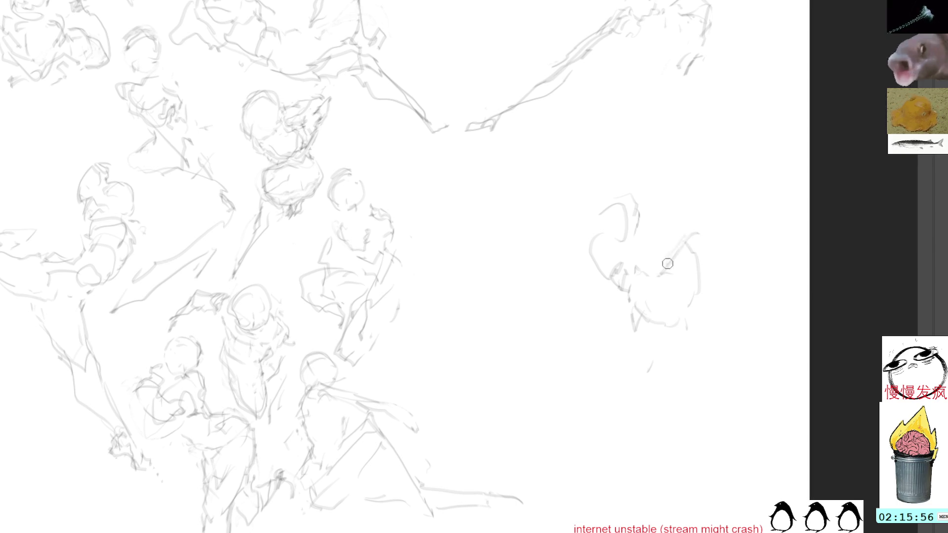
{"action": "mouse_move", "coordinate": [661, 275]}
{"action": "left_mouse_down"}
{"action": "mouse_move", "coordinate": [711, 238]}
{"action": "mouse_move", "coordinate": [703, 286]}
{"action": "mouse_move", "coordinate": [675, 313]}
{"action": "left_mouse_up"}
Step: Add a right-side contour, lower-body strokes, a darker left edge and base strokes
{"action": "left_click_drag", "start_coordinate": [716, 287], "coordinate": [698, 317]}
{"action": "left_click_drag", "start_coordinate": [713, 260], "coordinate": [687, 354]}
{"action": "left_click_drag", "start_coordinate": [699, 321], "coordinate": [688, 365]}
{"action": "mouse_move", "coordinate": [724, 282]}
{"action": "left_mouse_down"}
{"action": "mouse_move", "coordinate": [739, 274]}
{"action": "mouse_move", "coordinate": [741, 300]}
{"action": "left_mouse_up"}
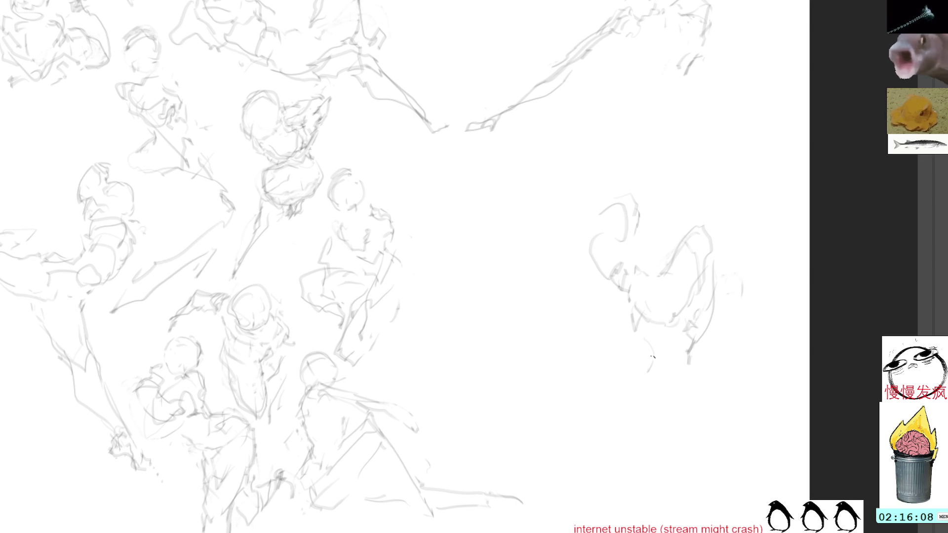
{"action": "left_click_drag", "start_coordinate": [640, 329], "coordinate": [644, 351]}
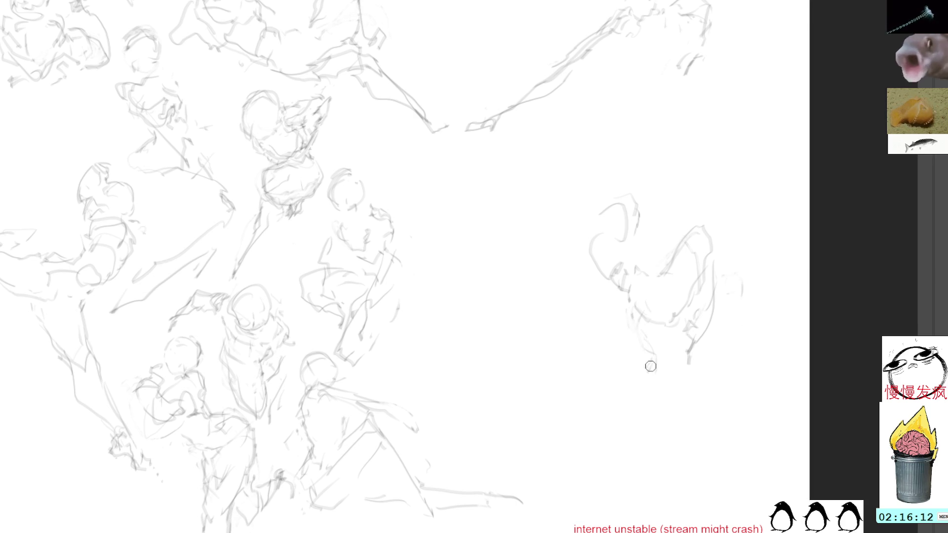
{"action": "left_click_drag", "start_coordinate": [663, 269], "coordinate": [641, 268]}
{"action": "left_click_drag", "start_coordinate": [593, 237], "coordinate": [589, 262]}
{"action": "mouse_move", "coordinate": [640, 212]}
{"action": "left_mouse_down"}
{"action": "mouse_move", "coordinate": [642, 191]}
{"action": "mouse_move", "coordinate": [625, 173]}
{"action": "mouse_move", "coordinate": [601, 188]}
{"action": "left_mouse_up"}
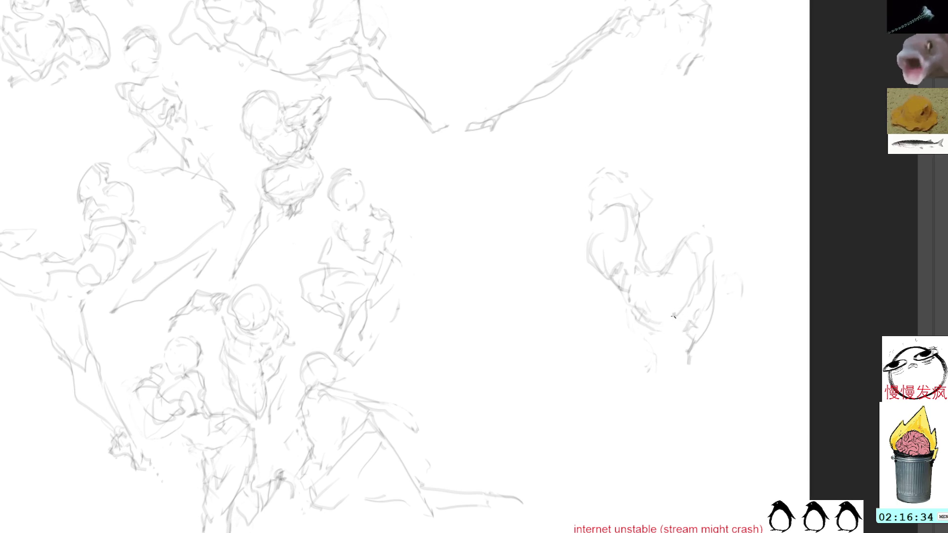
{"action": "left_click_drag", "start_coordinate": [650, 333], "coordinate": [642, 374]}
Step: Lasso the new sketch, shift it slightly left and rotate it about 14° clockwise
{"action": "key", "text": "l"}
{"action": "mouse_move", "coordinate": [632, 144]}
{"action": "left_mouse_down"}
{"action": "mouse_move", "coordinate": [698, 394]}
{"action": "mouse_move", "coordinate": [728, 160]}
{"action": "left_mouse_up"}
{"action": "key", "text": "ctrl+t"}
{"action": "mouse_move", "coordinate": [691, 269]}
{"action": "left_mouse_down"}
{"action": "mouse_move", "coordinate": [592, 281]}
{"action": "mouse_move", "coordinate": [643, 274]}
{"action": "left_mouse_up"}
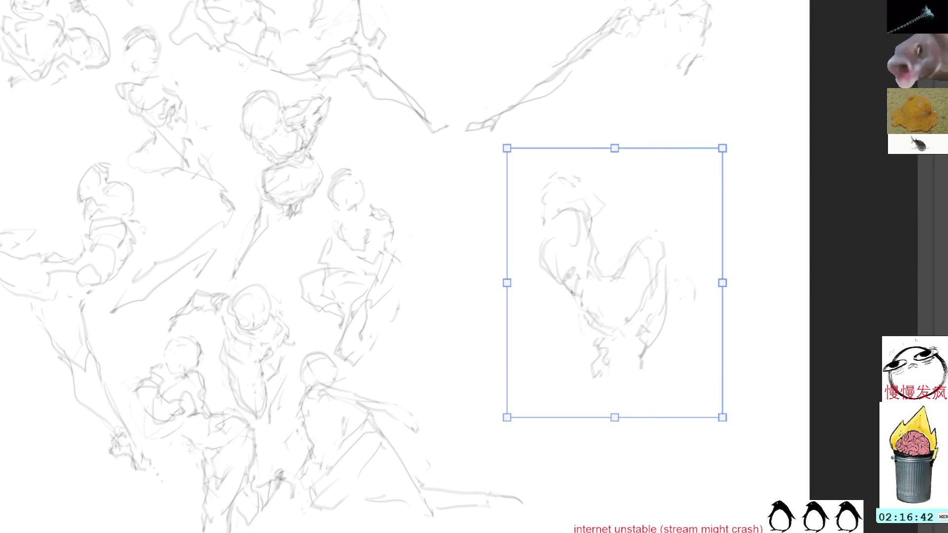
{"action": "mouse_move", "coordinate": [782, 96]}
{"action": "left_mouse_down"}
{"action": "mouse_move", "coordinate": [795, 142]}
{"action": "mouse_move", "coordinate": [815, 145]}
{"action": "left_mouse_up"}
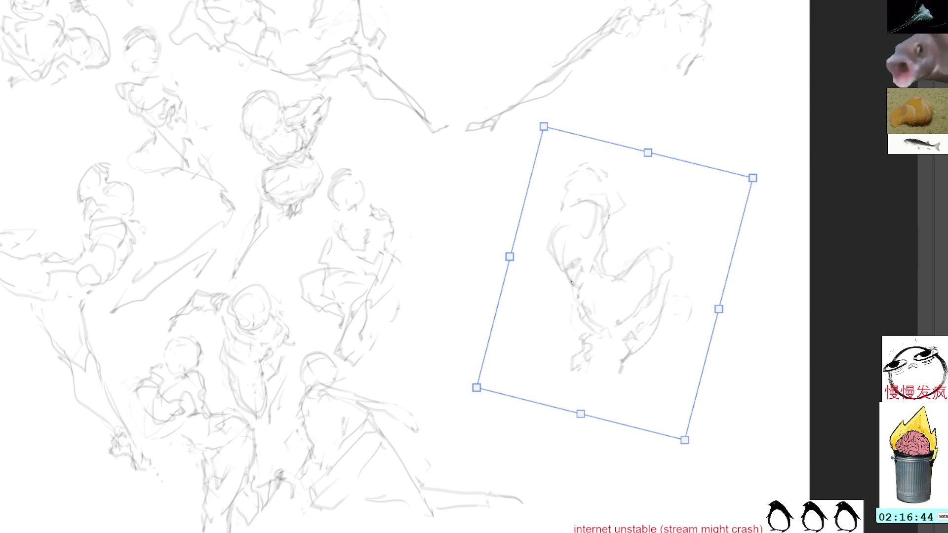
{"action": "key", "text": "Return"}
Step: Refine the sketch with a rounded head curve, left contour and back strokes
{"action": "left_click_drag", "start_coordinate": [600, 208], "coordinate": [652, 241]}
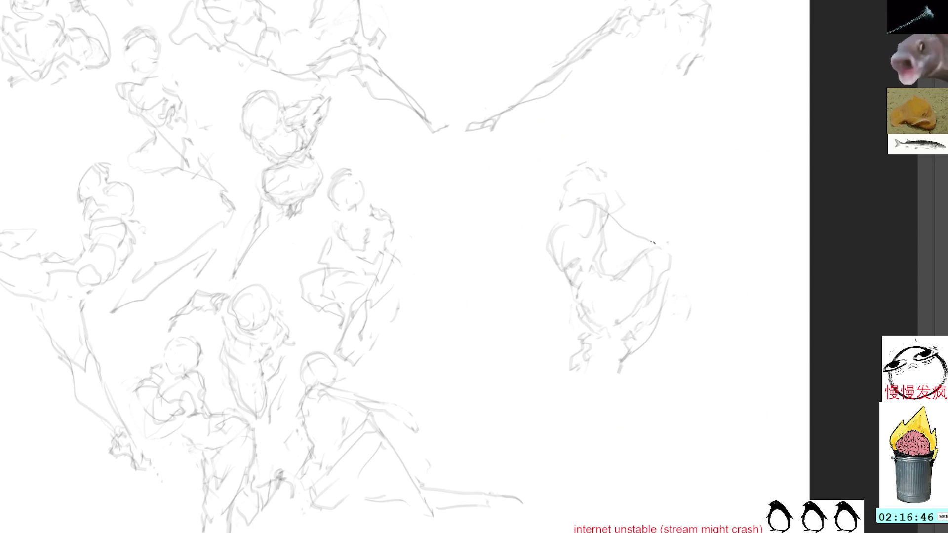
{"action": "mouse_move", "coordinate": [595, 210]}
{"action": "left_mouse_down"}
{"action": "mouse_move", "coordinate": [619, 199]}
{"action": "mouse_move", "coordinate": [608, 232]}
{"action": "left_mouse_up"}
{"action": "key", "text": "ctrl+z"}
{"action": "key", "text": "ctrl+z"}
{"action": "key", "text": "ctrl+z"}
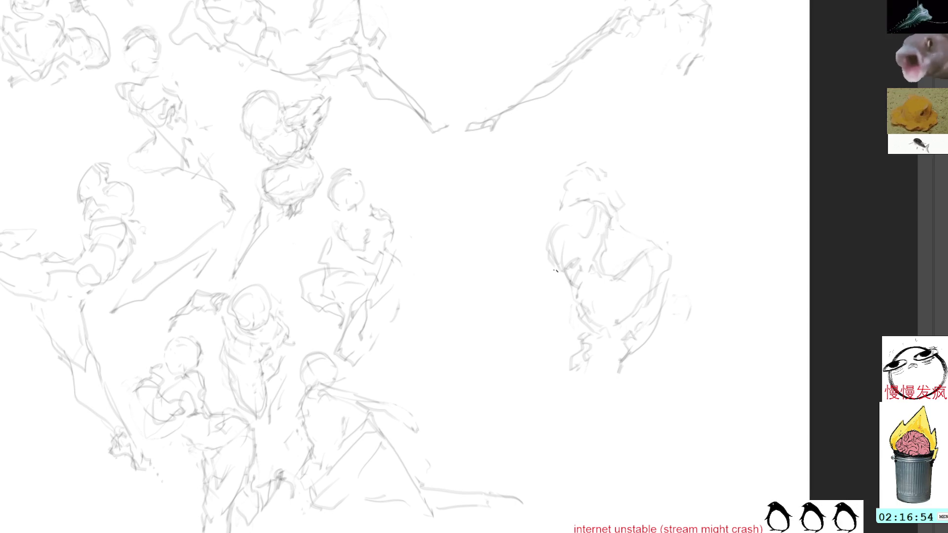
{"action": "left_click_drag", "start_coordinate": [554, 267], "coordinate": [555, 304]}
{"action": "mouse_move", "coordinate": [639, 230]}
{"action": "left_mouse_down"}
{"action": "mouse_move", "coordinate": [696, 261]}
{"action": "mouse_move", "coordinate": [709, 279]}
{"action": "mouse_move", "coordinate": [696, 262]}
{"action": "mouse_move", "coordinate": [705, 267]}
{"action": "mouse_move", "coordinate": [670, 276]}
{"action": "mouse_move", "coordinate": [652, 319]}
{"action": "left_mouse_up"}
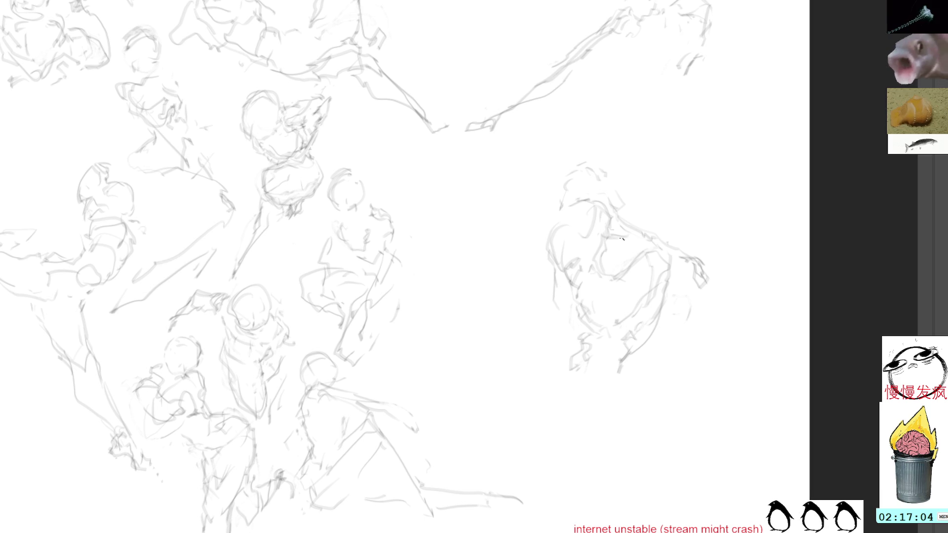
{"action": "left_click_drag", "start_coordinate": [572, 174], "coordinate": [605, 187]}
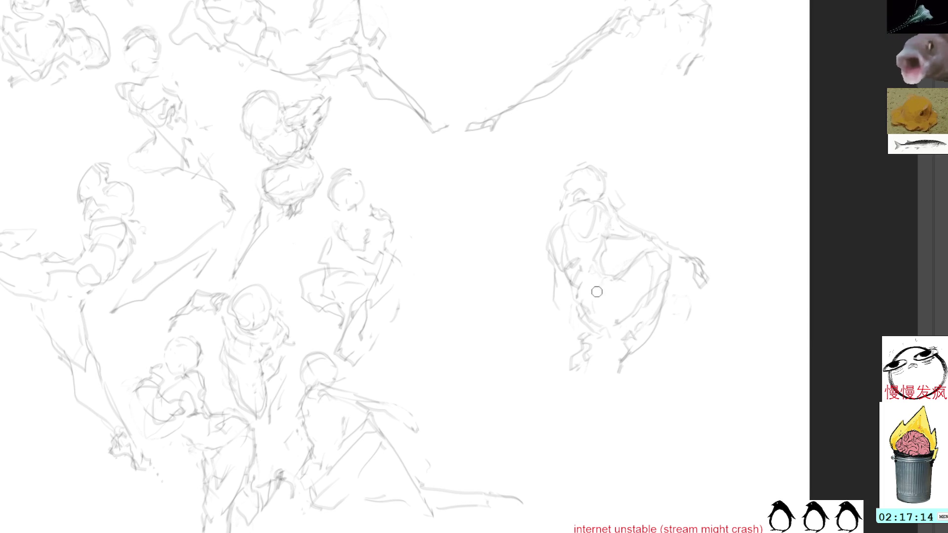
Step: Move the right-hand sketch down-left into the crowd, shrink it slightly, and begin a new head
{"action": "mouse_move", "coordinate": [607, 147]}
{"action": "left_mouse_down"}
{"action": "mouse_move", "coordinate": [522, 210]}
{"action": "mouse_move", "coordinate": [727, 269]}
{"action": "mouse_move", "coordinate": [705, 187]}
{"action": "left_mouse_up"}
{"action": "key", "text": "ctrl+t"}
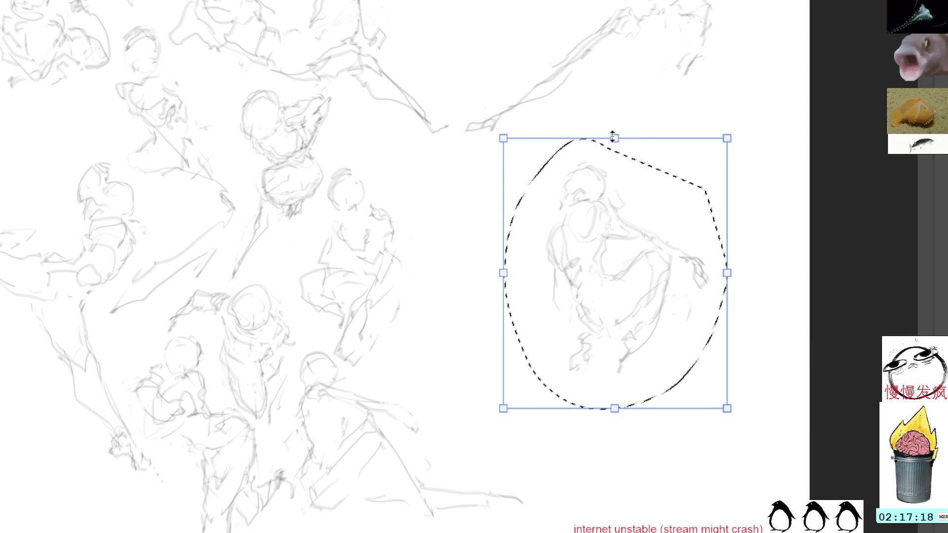
{"action": "mouse_move", "coordinate": [642, 266]}
{"action": "left_mouse_down"}
{"action": "mouse_move", "coordinate": [506, 224]}
{"action": "mouse_move", "coordinate": [504, 10]}
{"action": "mouse_move", "coordinate": [720, 138]}
{"action": "mouse_move", "coordinate": [692, 140]}
{"action": "mouse_move", "coordinate": [627, 192]}
{"action": "mouse_move", "coordinate": [514, 239]}
{"action": "mouse_move", "coordinate": [514, 324]}
{"action": "mouse_move", "coordinate": [500, 362]}
{"action": "mouse_move", "coordinate": [502, 344]}
{"action": "left_mouse_up"}
{"action": "left_click_drag", "start_coordinate": [573, 230], "coordinate": [561, 242]}
{"action": "mouse_move", "coordinate": [529, 314]}
{"action": "left_mouse_down"}
{"action": "mouse_move", "coordinate": [531, 332]}
{"action": "mouse_move", "coordinate": [529, 323]}
{"action": "left_mouse_up"}
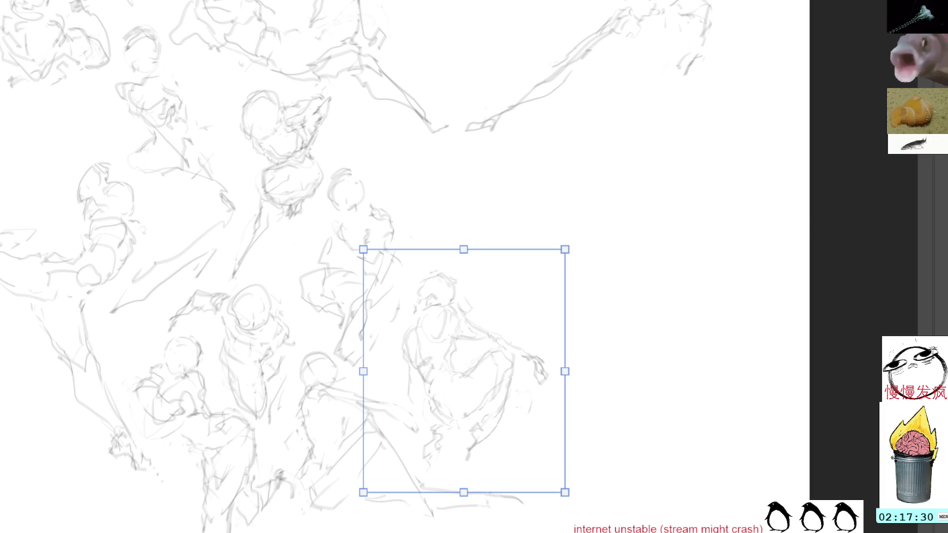
{"action": "key", "text": "Return"}
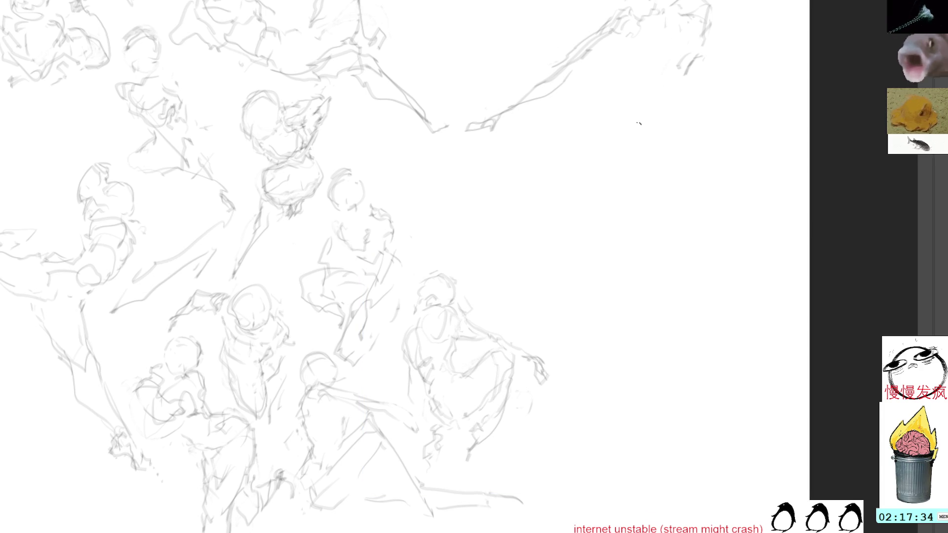
{"action": "mouse_move", "coordinate": [607, 199]}
{"action": "left_mouse_down"}
{"action": "mouse_move", "coordinate": [611, 177]}
{"action": "mouse_move", "coordinate": [638, 177]}
{"action": "left_mouse_up"}
Step: Complete the new head outline and draw the standing figure's side curve and shoulder line
{"action": "mouse_move", "coordinate": [626, 220]}
{"action": "left_mouse_down"}
{"action": "mouse_move", "coordinate": [598, 193]}
{"action": "mouse_move", "coordinate": [651, 180]}
{"action": "mouse_move", "coordinate": [661, 215]}
{"action": "mouse_move", "coordinate": [642, 229]}
{"action": "left_mouse_up"}
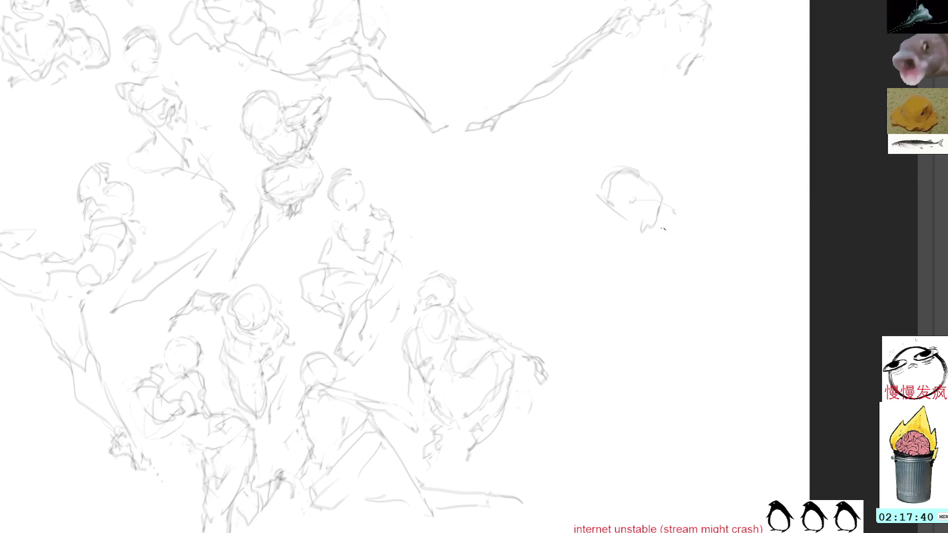
{"action": "mouse_move", "coordinate": [617, 205]}
{"action": "left_mouse_down"}
{"action": "mouse_move", "coordinate": [660, 207]}
{"action": "mouse_move", "coordinate": [656, 251]}
{"action": "mouse_move", "coordinate": [663, 232]}
{"action": "left_mouse_up"}
{"action": "mouse_move", "coordinate": [679, 265]}
{"action": "left_mouse_down"}
{"action": "mouse_move", "coordinate": [674, 274]}
{"action": "mouse_move", "coordinate": [662, 225]}
{"action": "mouse_move", "coordinate": [673, 256]}
{"action": "mouse_move", "coordinate": [674, 220]}
{"action": "left_mouse_up"}
{"action": "key", "text": "ctrl+z"}
{"action": "key", "text": "ctrl+z"}
{"action": "key", "text": "ctrl+z"}
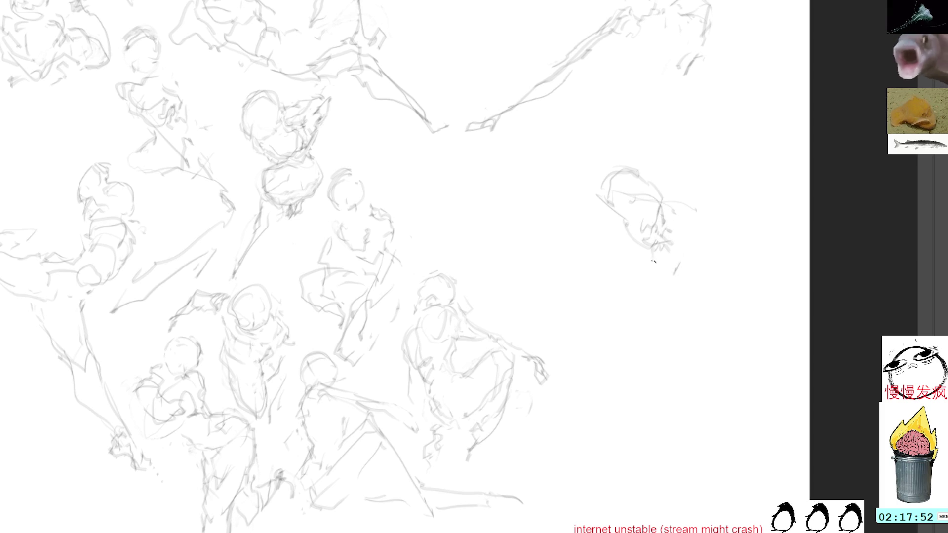
{"action": "mouse_move", "coordinate": [668, 245]}
{"action": "left_mouse_down"}
{"action": "mouse_move", "coordinate": [687, 281]}
{"action": "mouse_move", "coordinate": [670, 289]}
{"action": "left_mouse_up"}
{"action": "mouse_move", "coordinate": [636, 240]}
{"action": "left_mouse_down"}
{"action": "mouse_move", "coordinate": [586, 247]}
{"action": "mouse_move", "coordinate": [592, 263]}
{"action": "mouse_move", "coordinate": [650, 290]}
{"action": "mouse_move", "coordinate": [672, 296]}
{"action": "mouse_move", "coordinate": [685, 280]}
{"action": "left_mouse_up"}
{"action": "mouse_move", "coordinate": [627, 225]}
{"action": "left_mouse_down"}
{"action": "mouse_move", "coordinate": [585, 236]}
{"action": "mouse_move", "coordinate": [613, 277]}
{"action": "mouse_move", "coordinate": [633, 246]}
{"action": "left_mouse_up"}
{"action": "key", "text": "ctrl+d"}
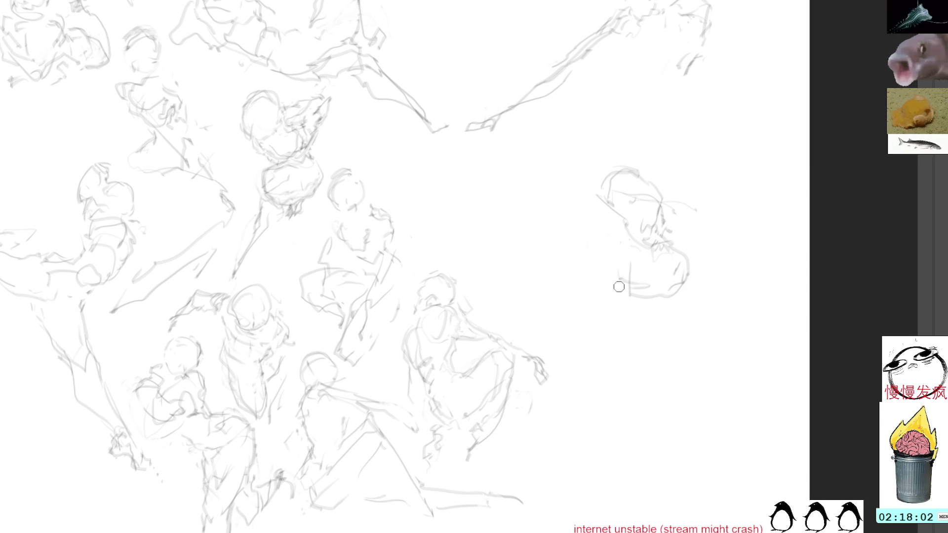
Step: Add the figure's lower-left outline, legs, a long left arm and hip contours
{"action": "mouse_move", "coordinate": [626, 298]}
{"action": "left_mouse_down"}
{"action": "mouse_move", "coordinate": [616, 289]}
{"action": "mouse_move", "coordinate": [621, 262]}
{"action": "left_mouse_up"}
{"action": "mouse_move", "coordinate": [613, 300]}
{"action": "left_mouse_down"}
{"action": "mouse_move", "coordinate": [625, 303]}
{"action": "mouse_move", "coordinate": [642, 350]}
{"action": "left_mouse_up"}
{"action": "mouse_move", "coordinate": [664, 319]}
{"action": "left_mouse_down"}
{"action": "mouse_move", "coordinate": [667, 356]}
{"action": "mouse_move", "coordinate": [642, 413]}
{"action": "left_mouse_up"}
{"action": "left_click_drag", "start_coordinate": [627, 317], "coordinate": [631, 437]}
{"action": "mouse_move", "coordinate": [628, 148]}
{"action": "left_mouse_down"}
{"action": "mouse_move", "coordinate": [619, 138]}
{"action": "mouse_move", "coordinate": [637, 132]}
{"action": "mouse_move", "coordinate": [645, 143]}
{"action": "mouse_move", "coordinate": [656, 166]}
{"action": "mouse_move", "coordinate": [639, 167]}
{"action": "left_mouse_up"}
{"action": "mouse_move", "coordinate": [599, 199]}
{"action": "left_mouse_down"}
{"action": "mouse_move", "coordinate": [593, 265]}
{"action": "mouse_move", "coordinate": [567, 289]}
{"action": "left_mouse_up"}
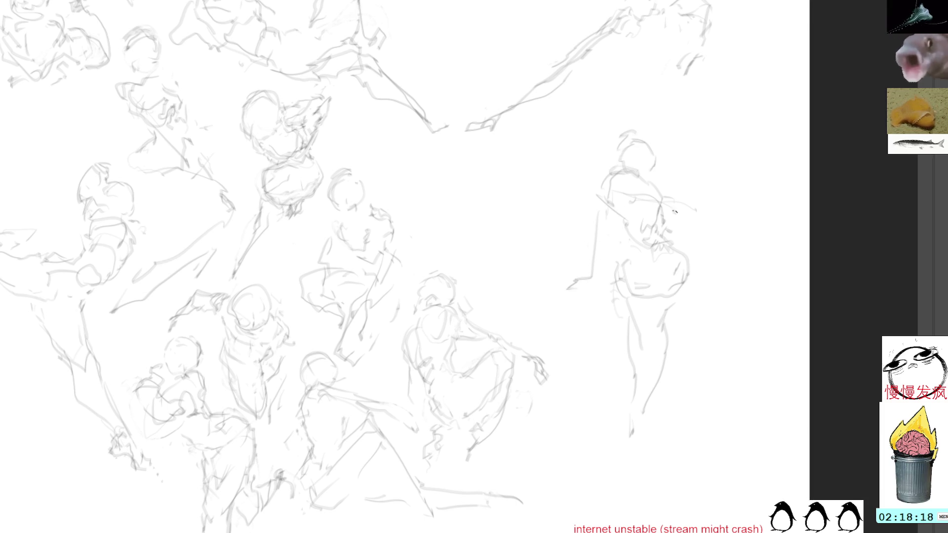
{"action": "mouse_move", "coordinate": [666, 243]}
{"action": "left_mouse_down"}
{"action": "mouse_move", "coordinate": [687, 271]}
{"action": "mouse_move", "coordinate": [668, 290]}
{"action": "left_mouse_up"}
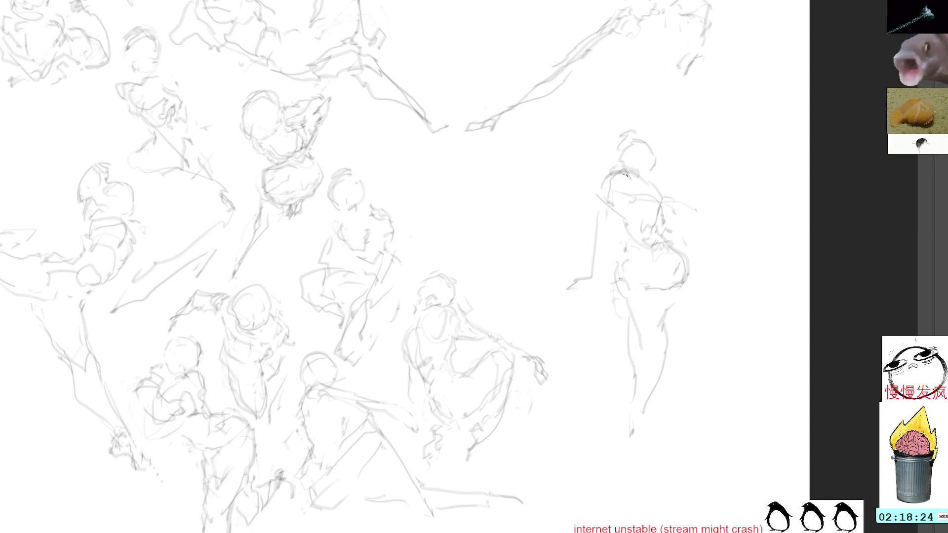
{"action": "mouse_move", "coordinate": [608, 177]}
{"action": "left_mouse_down"}
{"action": "mouse_move", "coordinate": [600, 276]}
{"action": "mouse_move", "coordinate": [595, 281]}
{"action": "mouse_move", "coordinate": [609, 192]}
{"action": "mouse_move", "coordinate": [573, 298]}
{"action": "left_mouse_up"}
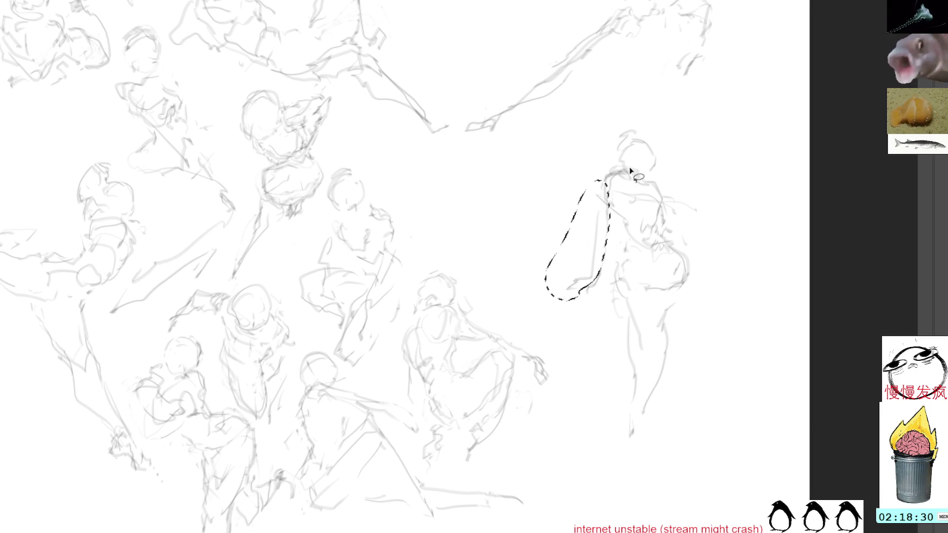
Step: Clear the lasso selection around the standing figure
{"action": "key", "text": "ctrl+shift+a"}
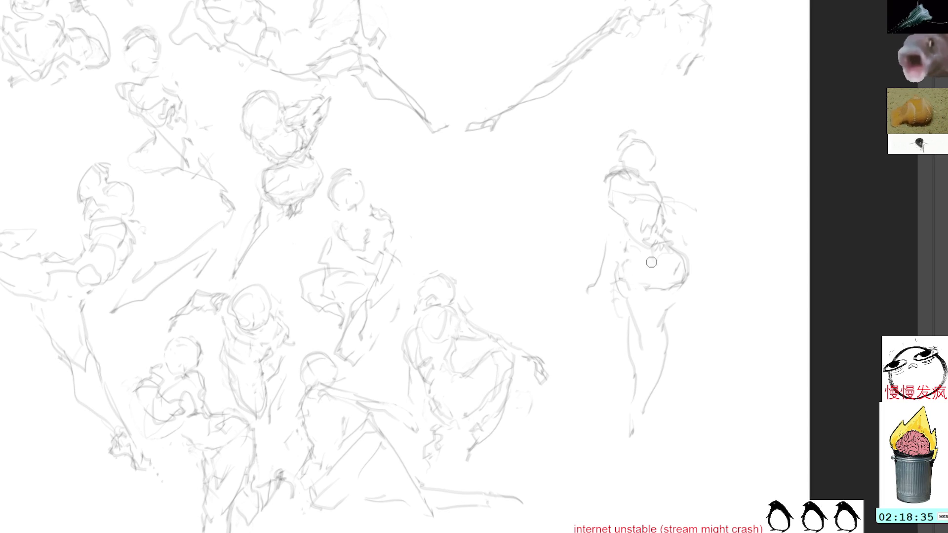
Step: Erase a small patch of stray strokes and try, then undo, new shoulder strokes
{"action": "mouse_move", "coordinate": [519, 340]}
{"action": "left_mouse_down"}
{"action": "mouse_move", "coordinate": [567, 381]}
{"action": "mouse_move", "coordinate": [521, 347]}
{"action": "left_mouse_up"}
{"action": "key", "text": "Delete"}
{"action": "key", "text": "ctrl+d"}
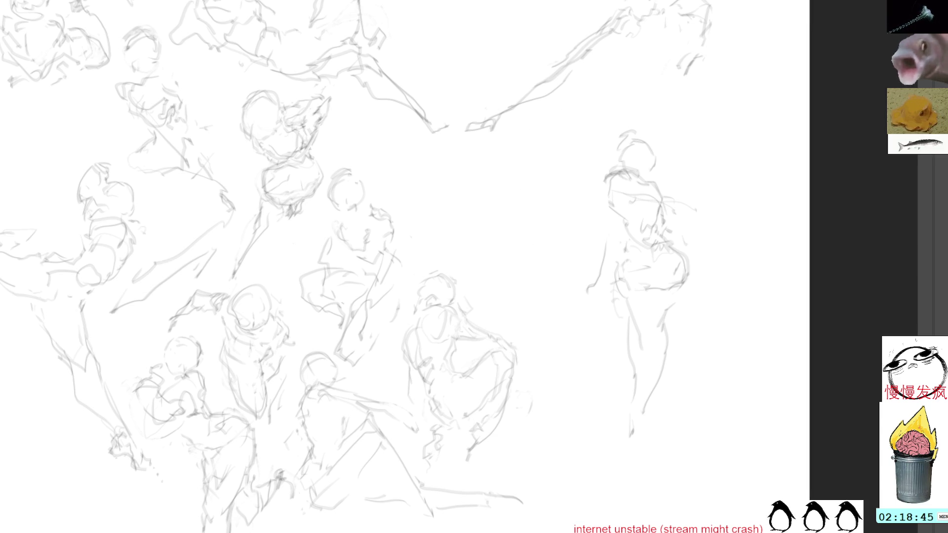
{"action": "mouse_move", "coordinate": [638, 180]}
{"action": "left_mouse_down"}
{"action": "mouse_move", "coordinate": [599, 195]}
{"action": "mouse_move", "coordinate": [609, 190]}
{"action": "mouse_move", "coordinate": [602, 240]}
{"action": "left_mouse_up"}
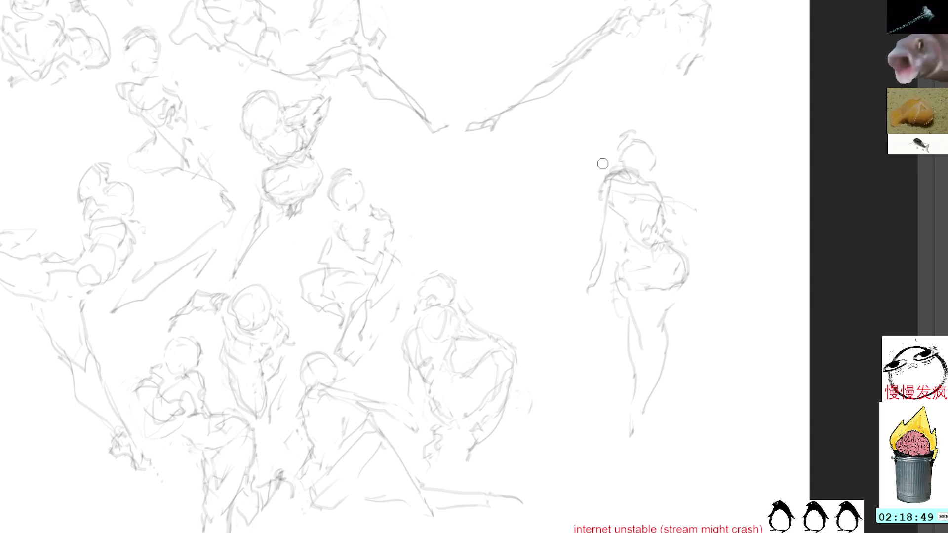
{"action": "mouse_move", "coordinate": [601, 208]}
{"action": "left_mouse_down"}
{"action": "mouse_move", "coordinate": [623, 174]}
{"action": "mouse_move", "coordinate": [619, 159]}
{"action": "left_mouse_up"}
{"action": "key", "text": "ctrl+z"}
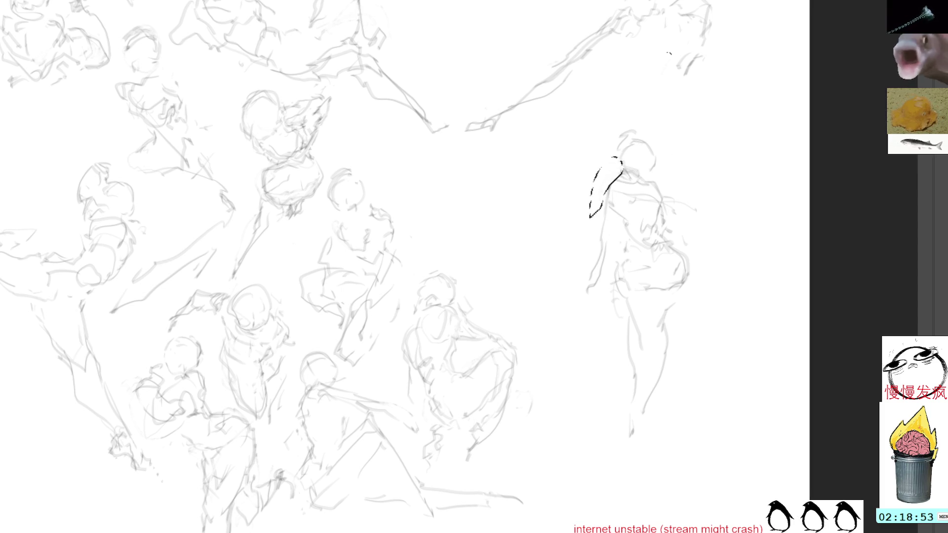
{"action": "key", "text": "ctrl+z"}
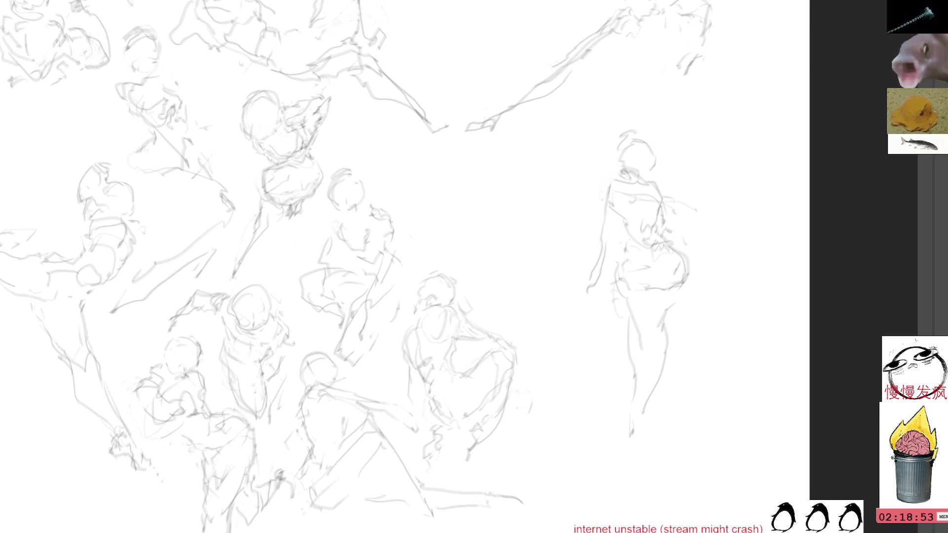
Step: Lasso the whole standing figure and drag it down and left toward the crowd
{"action": "mouse_move", "coordinate": [621, 168]}
{"action": "left_mouse_down"}
{"action": "mouse_move", "coordinate": [593, 198]}
{"action": "mouse_move", "coordinate": [604, 202]}
{"action": "left_mouse_up"}
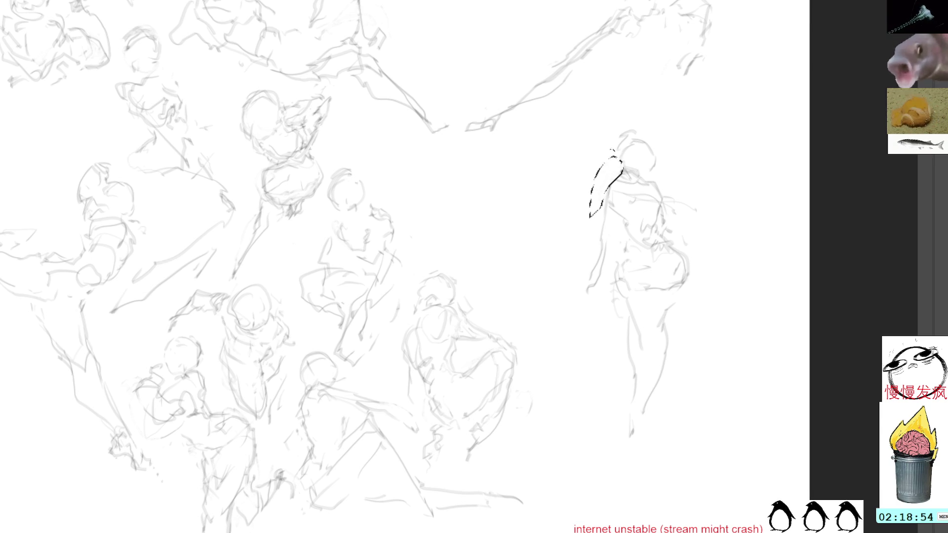
{"action": "left_click", "coordinate": [637, 116]}
{"action": "mouse_move", "coordinate": [632, 113]}
{"action": "left_mouse_down"}
{"action": "mouse_move", "coordinate": [554, 265]}
{"action": "mouse_move", "coordinate": [745, 343]}
{"action": "mouse_move", "coordinate": [751, 162]}
{"action": "left_mouse_up"}
{"action": "mouse_move", "coordinate": [664, 241]}
{"action": "left_mouse_down"}
{"action": "mouse_move", "coordinate": [609, 413]}
{"action": "mouse_move", "coordinate": [591, 436]}
{"action": "left_mouse_up"}
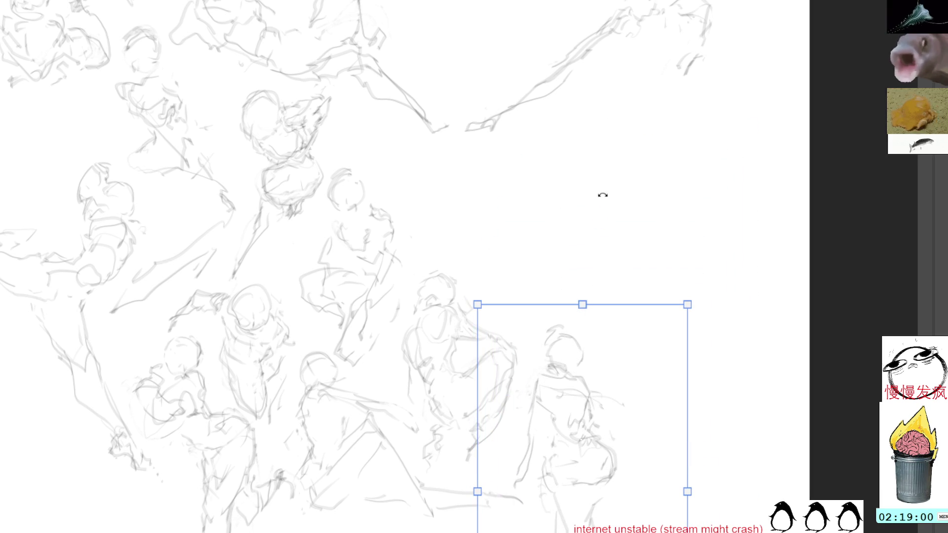
Step: Commit the move, then sketch a new rounded head and shoulders on the right
{"action": "key", "text": "Return"}
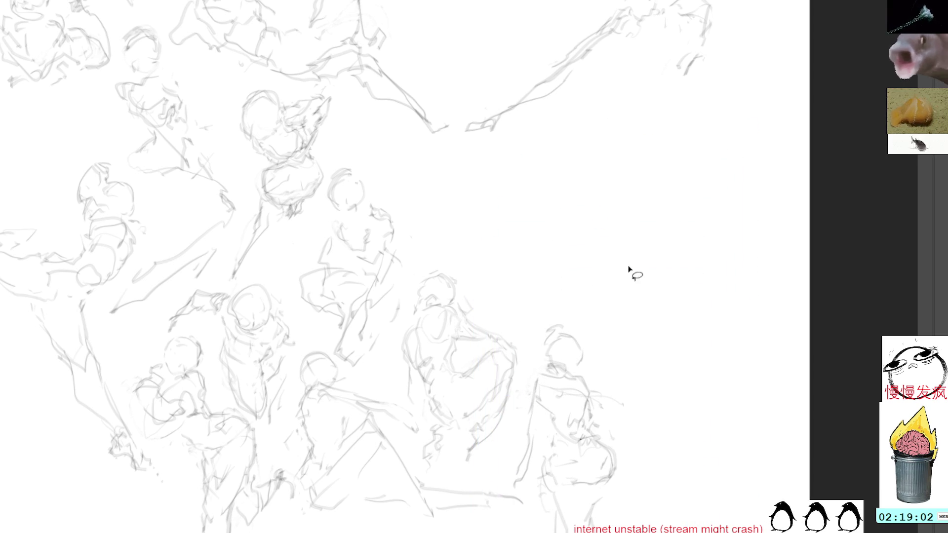
{"action": "key", "text": "b"}
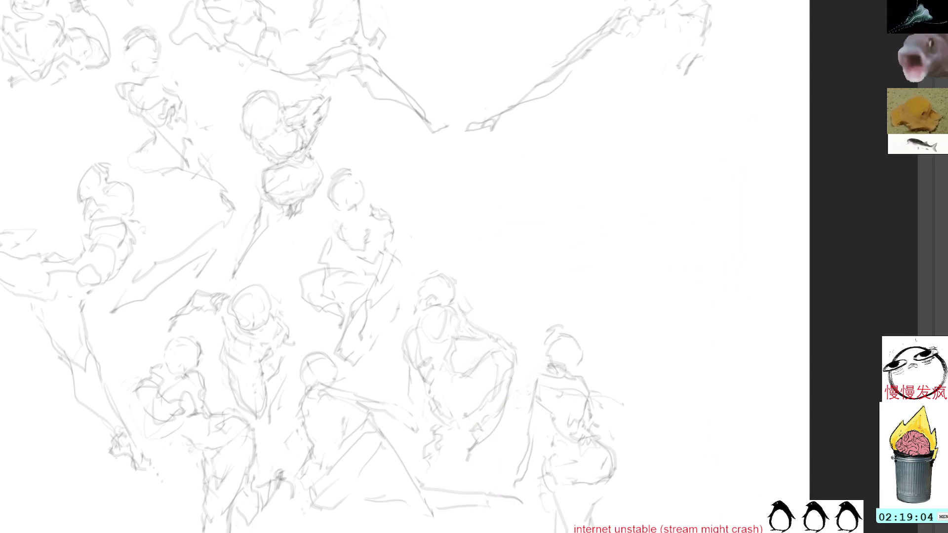
{"action": "mouse_move", "coordinate": [672, 196]}
{"action": "left_mouse_down"}
{"action": "mouse_move", "coordinate": [626, 212]}
{"action": "mouse_move", "coordinate": [689, 168]}
{"action": "mouse_move", "coordinate": [656, 210]}
{"action": "mouse_move", "coordinate": [649, 147]}
{"action": "mouse_move", "coordinate": [661, 155]}
{"action": "mouse_move", "coordinate": [635, 190]}
{"action": "mouse_move", "coordinate": [648, 198]}
{"action": "left_mouse_up"}
{"action": "mouse_move", "coordinate": [657, 157]}
{"action": "left_mouse_down"}
{"action": "mouse_move", "coordinate": [637, 156]}
{"action": "mouse_move", "coordinate": [661, 159]}
{"action": "mouse_move", "coordinate": [665, 193]}
{"action": "mouse_move", "coordinate": [629, 190]}
{"action": "mouse_move", "coordinate": [647, 159]}
{"action": "mouse_move", "coordinate": [639, 165]}
{"action": "mouse_move", "coordinate": [654, 186]}
{"action": "mouse_move", "coordinate": [647, 157]}
{"action": "left_mouse_up"}
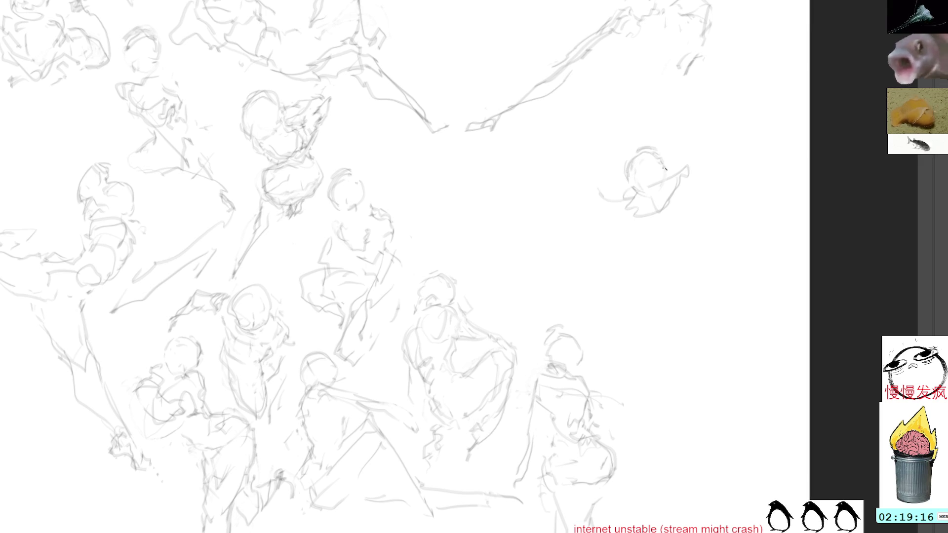
{"action": "mouse_move", "coordinate": [663, 220]}
{"action": "left_mouse_down"}
{"action": "mouse_move", "coordinate": [683, 200]}
{"action": "mouse_move", "coordinate": [669, 167]}
{"action": "mouse_move", "coordinate": [686, 195]}
{"action": "mouse_move", "coordinate": [683, 179]}
{"action": "left_mouse_up"}
{"action": "left_click_drag", "start_coordinate": [630, 195], "coordinate": [622, 220]}
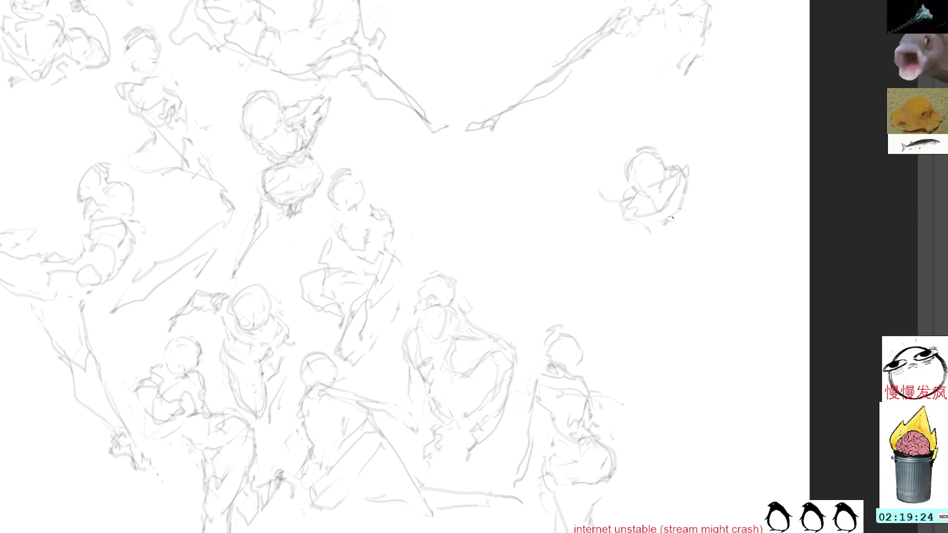
{"action": "mouse_move", "coordinate": [626, 223]}
{"action": "left_mouse_down"}
{"action": "mouse_move", "coordinate": [632, 238]}
{"action": "mouse_move", "coordinate": [661, 243]}
{"action": "left_mouse_up"}
Step: Lasso the new head-and-shoulders sketch, move it left and shrink it slightly
{"action": "key", "text": "l"}
{"action": "mouse_move", "coordinate": [669, 131]}
{"action": "left_mouse_down"}
{"action": "mouse_move", "coordinate": [698, 264]}
{"action": "mouse_move", "coordinate": [691, 136]}
{"action": "left_mouse_up"}
{"action": "key", "text": "ctrl+t"}
{"action": "mouse_move", "coordinate": [680, 177]}
{"action": "left_mouse_down"}
{"action": "mouse_move", "coordinate": [489, 277]}
{"action": "mouse_move", "coordinate": [510, 248]}
{"action": "mouse_move", "coordinate": [563, 238]}
{"action": "mouse_move", "coordinate": [756, 2]}
{"action": "mouse_move", "coordinate": [641, 51]}
{"action": "mouse_move", "coordinate": [601, 355]}
{"action": "mouse_move", "coordinate": [553, 198]}
{"action": "mouse_move", "coordinate": [580, 224]}
{"action": "left_mouse_up"}
{"action": "left_click_drag", "start_coordinate": [643, 134], "coordinate": [629, 149]}
{"action": "left_click_drag", "start_coordinate": [615, 222], "coordinate": [639, 238]}
Step: Commit the resize and add side, arm, leg, hand and head strokes to the crouching figure
{"action": "key", "text": "Return"}
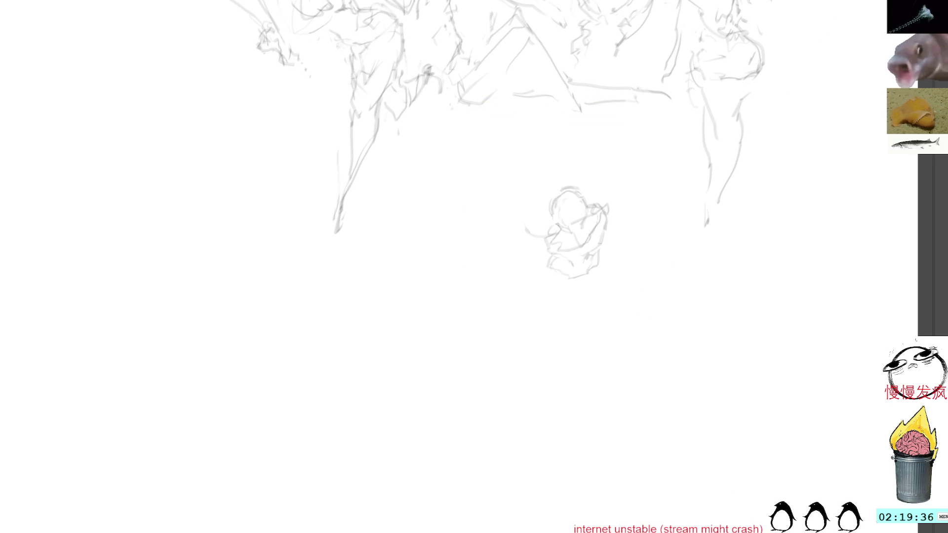
{"action": "mouse_move", "coordinate": [608, 203]}
{"action": "left_mouse_down"}
{"action": "mouse_move", "coordinate": [615, 229]}
{"action": "mouse_move", "coordinate": [579, 267]}
{"action": "mouse_move", "coordinate": [598, 265]}
{"action": "mouse_move", "coordinate": [585, 277]}
{"action": "mouse_move", "coordinate": [543, 271]}
{"action": "left_mouse_up"}
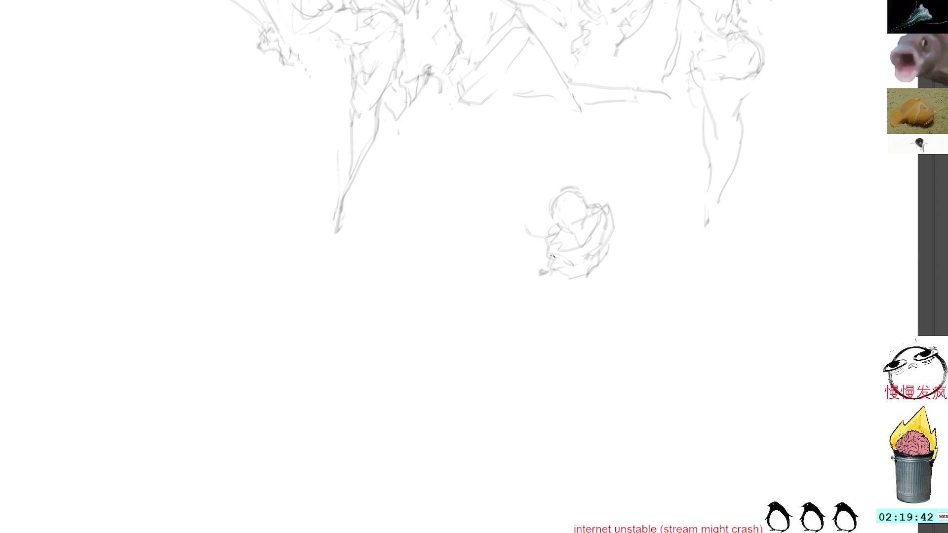
{"action": "left_click_drag", "start_coordinate": [609, 264], "coordinate": [670, 297]}
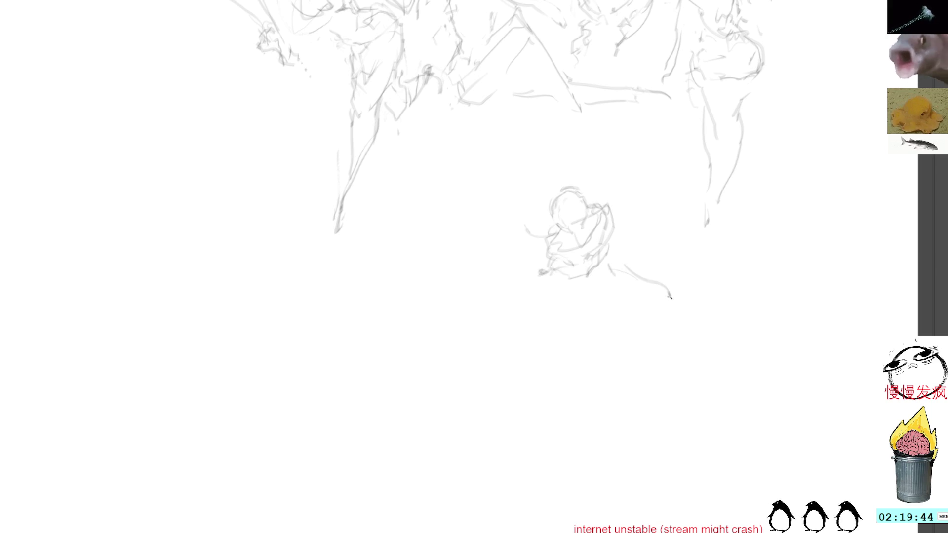
{"action": "left_click_drag", "start_coordinate": [611, 260], "coordinate": [664, 277]}
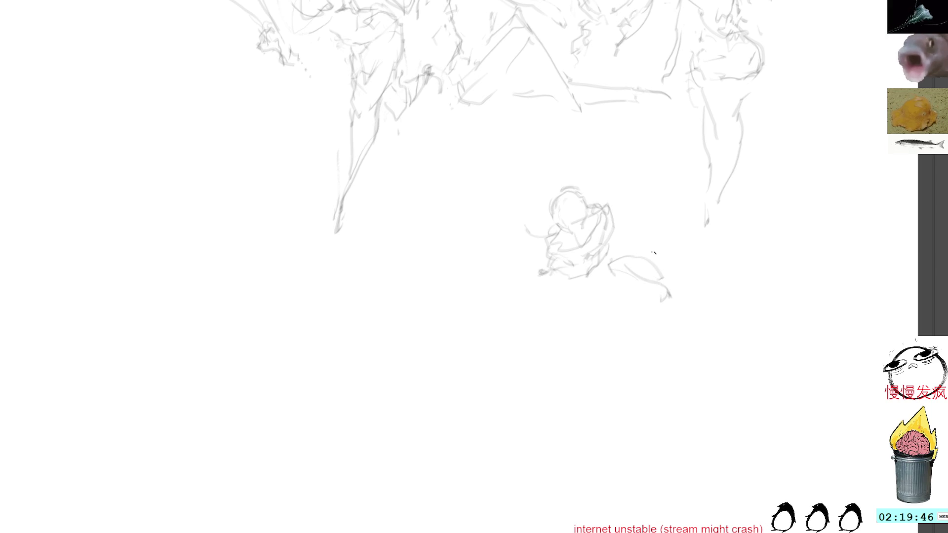
{"action": "mouse_move", "coordinate": [541, 283]}
{"action": "left_mouse_down"}
{"action": "mouse_move", "coordinate": [525, 306]}
{"action": "mouse_move", "coordinate": [457, 347]}
{"action": "left_mouse_up"}
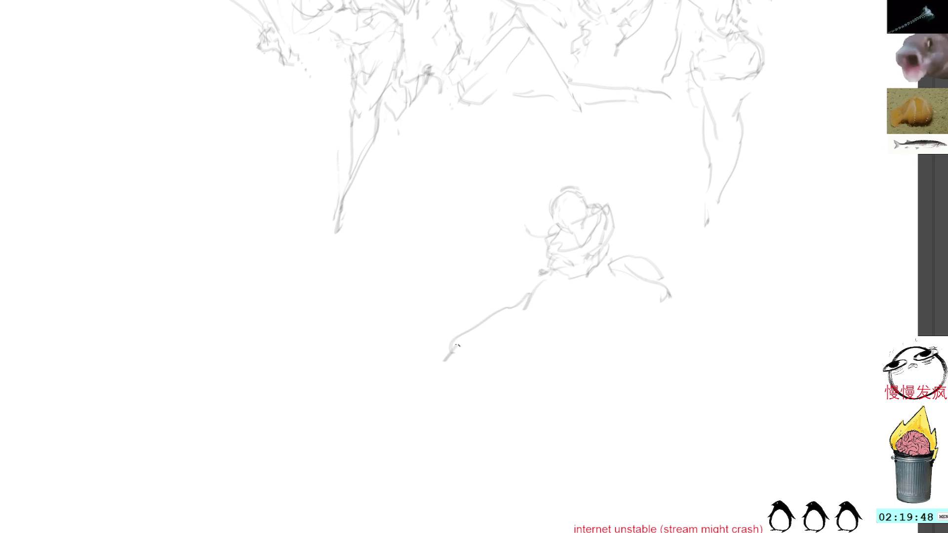
{"action": "left_click_drag", "start_coordinate": [670, 318], "coordinate": [675, 341]}
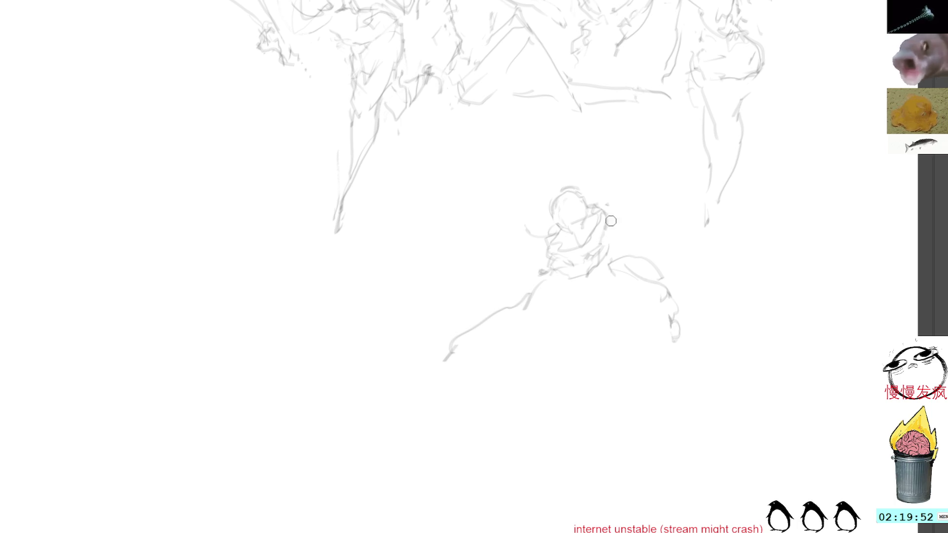
{"action": "mouse_move", "coordinate": [544, 235]}
{"action": "left_mouse_down"}
{"action": "mouse_move", "coordinate": [533, 251]}
{"action": "mouse_move", "coordinate": [551, 272]}
{"action": "mouse_move", "coordinate": [534, 272]}
{"action": "left_mouse_up"}
{"action": "left_click_drag", "start_coordinate": [582, 310], "coordinate": [600, 349]}
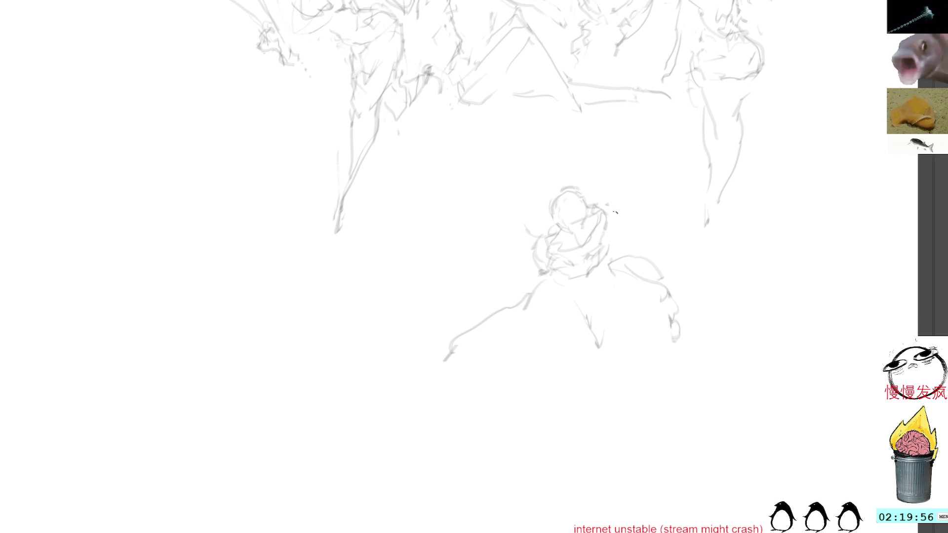
{"action": "left_click_drag", "start_coordinate": [597, 200], "coordinate": [617, 218]}
Step: Add left shoulder and arm strokes and erase the long leg line at lower left
{"action": "left_click_drag", "start_coordinate": [541, 274], "coordinate": [543, 254]}
{"action": "key", "text": "ctrl+shift+a"}
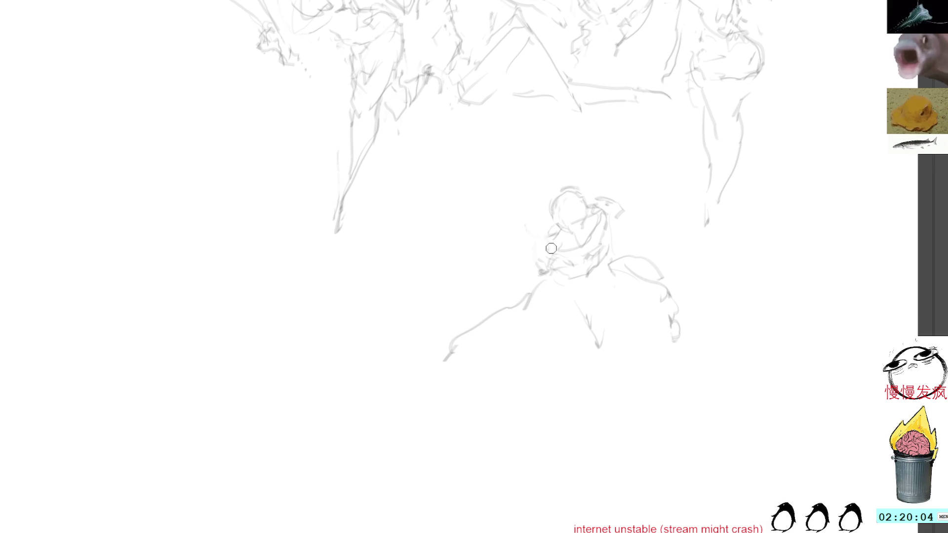
{"action": "mouse_move", "coordinate": [548, 228]}
{"action": "left_mouse_down"}
{"action": "mouse_move", "coordinate": [539, 259]}
{"action": "mouse_move", "coordinate": [594, 329]}
{"action": "mouse_move", "coordinate": [581, 340]}
{"action": "mouse_move", "coordinate": [577, 331]}
{"action": "mouse_move", "coordinate": [578, 341]}
{"action": "mouse_move", "coordinate": [589, 317]}
{"action": "left_mouse_up"}
{"action": "left_click_drag", "start_coordinate": [548, 292], "coordinate": [527, 325]}
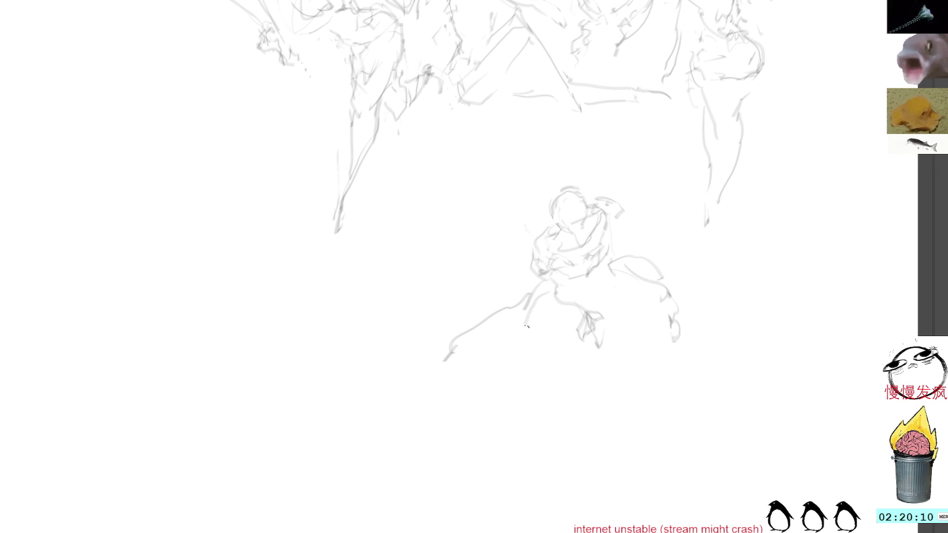
{"action": "mouse_move", "coordinate": [540, 283]}
{"action": "left_mouse_down"}
{"action": "mouse_move", "coordinate": [516, 316]}
{"action": "mouse_move", "coordinate": [449, 324]}
{"action": "mouse_move", "coordinate": [506, 358]}
{"action": "left_mouse_up"}
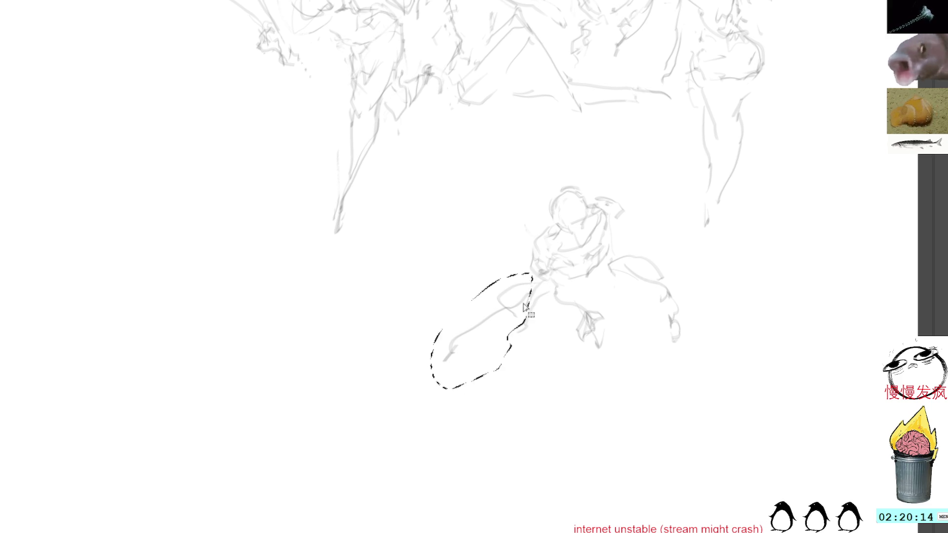
{"action": "key", "text": "Delete"}
{"action": "key", "text": "ctrl+shift+a"}
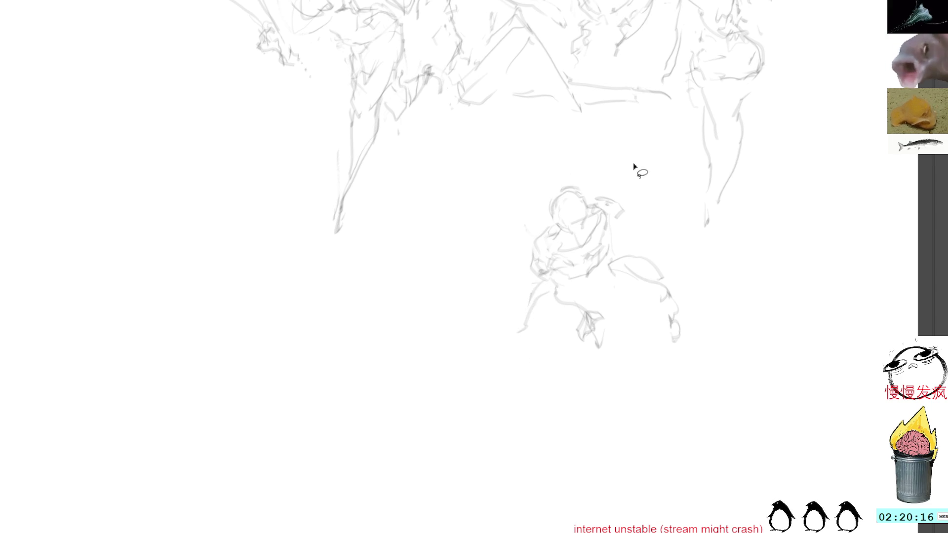
Step: Redraw the figure's lower-left contour and add a line along its right contour
{"action": "left_click_drag", "start_coordinate": [523, 322], "coordinate": [557, 342]}
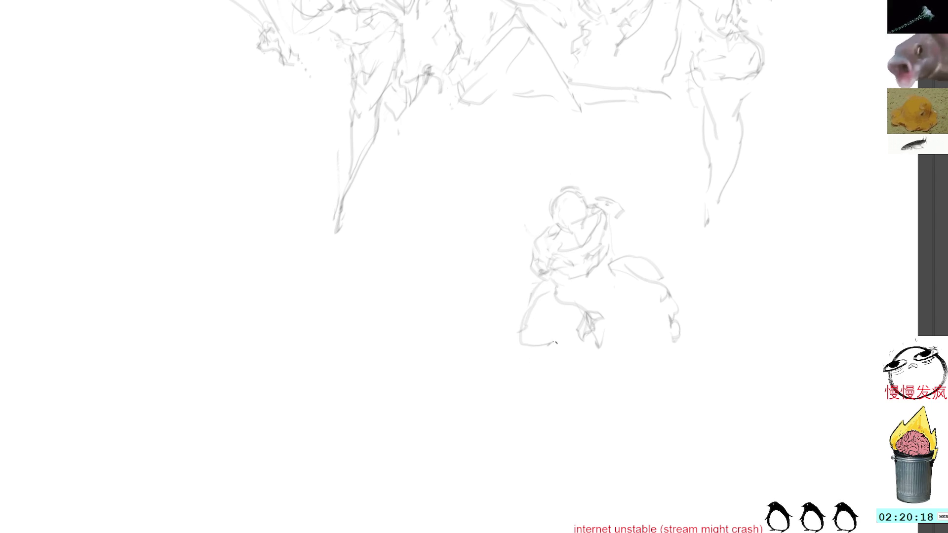
{"action": "mouse_move", "coordinate": [611, 260]}
{"action": "left_mouse_down"}
{"action": "mouse_move", "coordinate": [640, 241]}
{"action": "mouse_move", "coordinate": [652, 292]}
{"action": "left_mouse_up"}
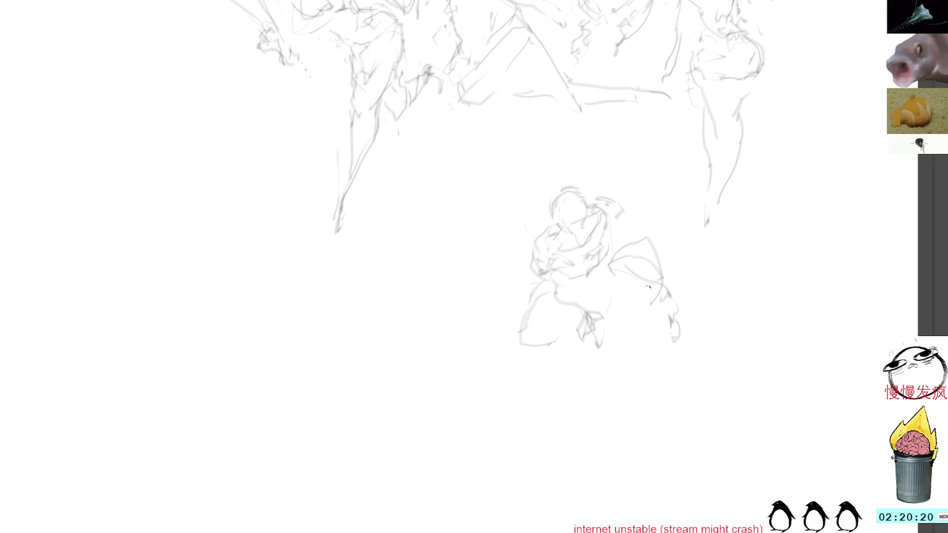
{"action": "mouse_move", "coordinate": [553, 309]}
{"action": "left_mouse_down"}
{"action": "mouse_move", "coordinate": [538, 322]}
{"action": "mouse_move", "coordinate": [552, 351]}
{"action": "mouse_move", "coordinate": [565, 336]}
{"action": "left_mouse_up"}
{"action": "mouse_move", "coordinate": [548, 289]}
{"action": "left_mouse_down"}
{"action": "mouse_move", "coordinate": [529, 296]}
{"action": "mouse_move", "coordinate": [526, 351]}
{"action": "mouse_move", "coordinate": [549, 297]}
{"action": "left_mouse_up"}
{"action": "key", "text": "ctrl+d"}
{"action": "left_click_drag", "start_coordinate": [536, 348], "coordinate": [563, 339]}
{"action": "mouse_move", "coordinate": [541, 309]}
{"action": "left_mouse_down"}
{"action": "mouse_move", "coordinate": [531, 328]}
{"action": "mouse_move", "coordinate": [574, 337]}
{"action": "left_mouse_up"}
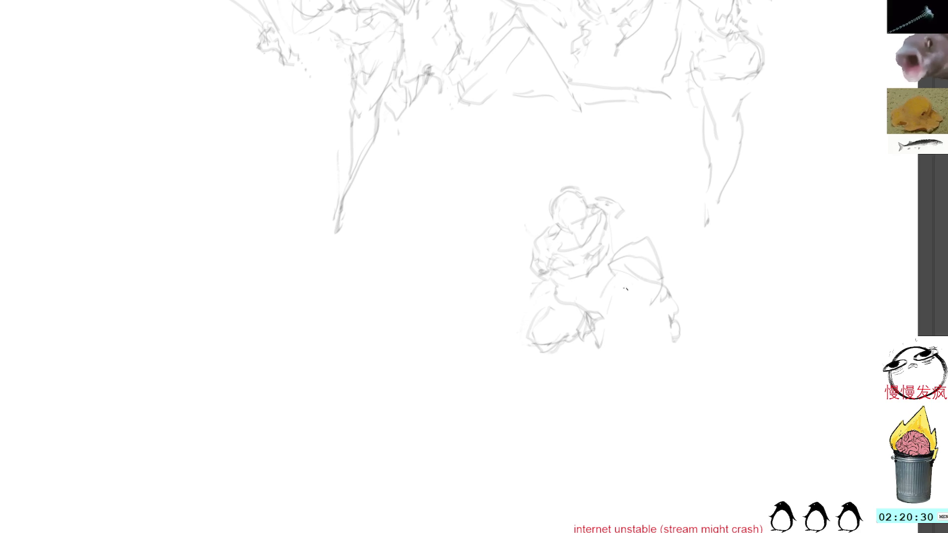
{"action": "left_click_drag", "start_coordinate": [655, 249], "coordinate": [688, 342]}
Step: Lasso the crouching figure, move it up-left and resize it below the upper figures
{"action": "mouse_move", "coordinate": [628, 182]}
{"action": "left_mouse_down"}
{"action": "mouse_move", "coordinate": [709, 372]}
{"action": "mouse_move", "coordinate": [702, 267]}
{"action": "left_mouse_up"}
{"action": "key", "text": "ctrl+t"}
{"action": "mouse_move", "coordinate": [639, 299]}
{"action": "left_mouse_down"}
{"action": "mouse_move", "coordinate": [563, 257]}
{"action": "mouse_move", "coordinate": [508, 244]}
{"action": "mouse_move", "coordinate": [395, 370]}
{"action": "mouse_move", "coordinate": [387, 518]}
{"action": "mouse_move", "coordinate": [413, 332]}
{"action": "mouse_move", "coordinate": [442, 350]}
{"action": "left_mouse_up"}
{"action": "mouse_move", "coordinate": [482, 227]}
{"action": "left_mouse_down"}
{"action": "mouse_move", "coordinate": [467, 247]}
{"action": "mouse_move", "coordinate": [474, 236]}
{"action": "left_mouse_up"}
{"action": "left_click_drag", "start_coordinate": [432, 334], "coordinate": [412, 318]}
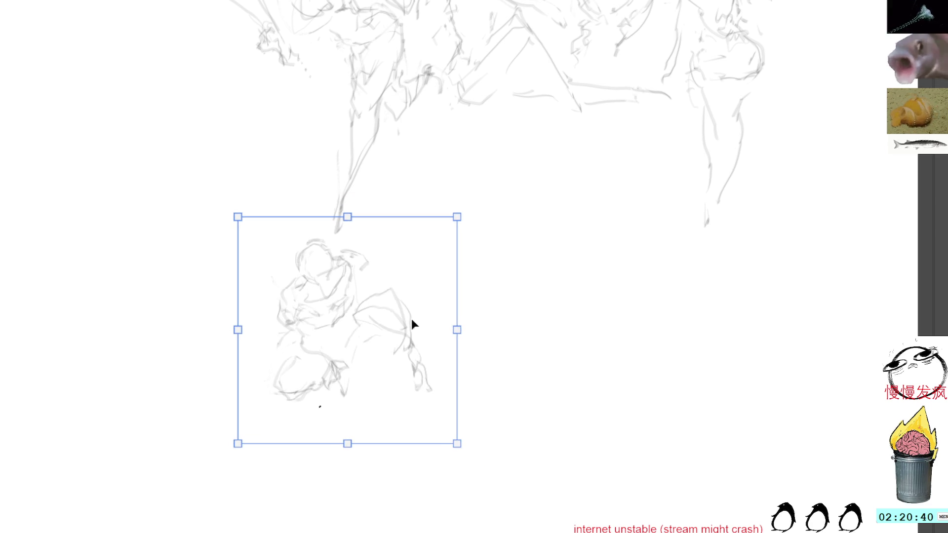
Step: Commit the crouching figure's new position and sketch two trial body lines to its right
{"action": "key", "text": "Return"}
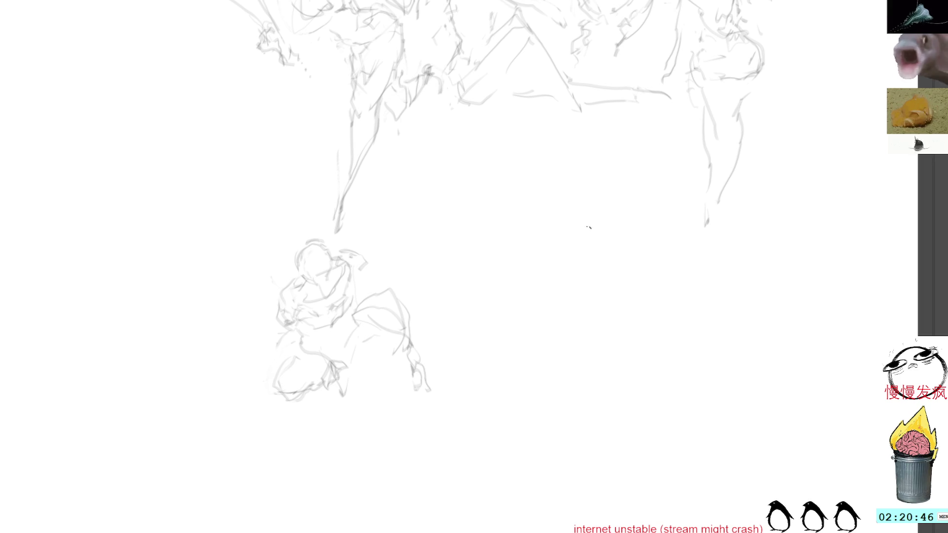
{"action": "mouse_move", "coordinate": [572, 255]}
{"action": "left_mouse_down"}
{"action": "mouse_move", "coordinate": [546, 283]}
{"action": "mouse_move", "coordinate": [564, 309]}
{"action": "mouse_move", "coordinate": [479, 458]}
{"action": "left_mouse_up"}
{"action": "left_click_drag", "start_coordinate": [483, 440], "coordinate": [518, 387]}
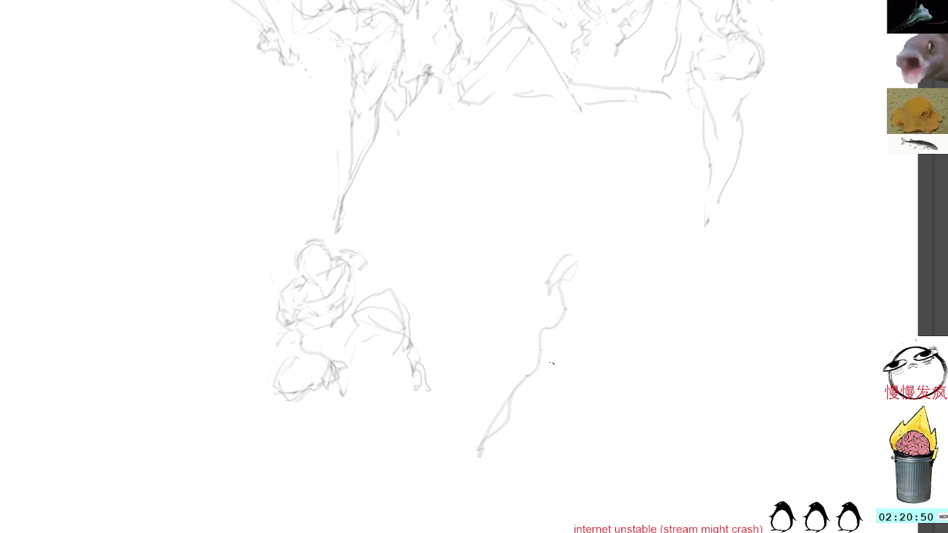
Step: Lasso and delete the trial strokes, leaving the space right of the figure blank
{"action": "mouse_move", "coordinate": [595, 234]}
{"action": "left_mouse_down"}
{"action": "mouse_move", "coordinate": [519, 275]}
{"action": "mouse_move", "coordinate": [709, 292]}
{"action": "left_mouse_up"}
{"action": "key", "text": "Delete"}
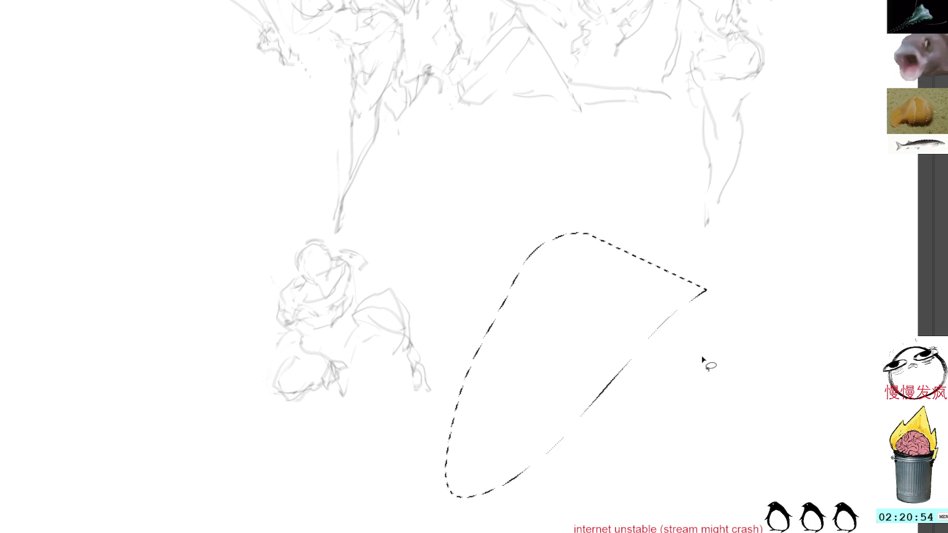
{"action": "key", "text": "ctrl+shift+a"}
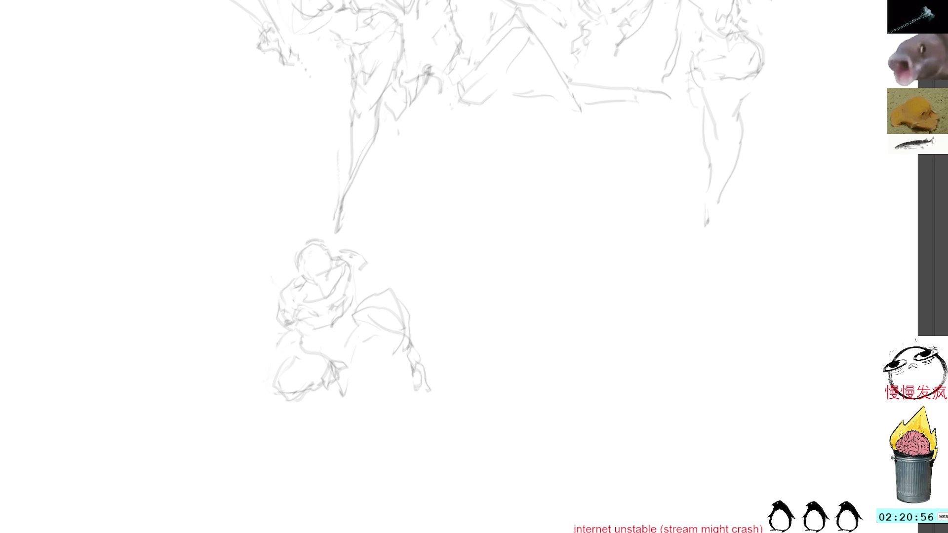
Step: Sketch the new figure's arched shoulders, head and an inner body curve, undoing the right shoulder
{"action": "left_click_drag", "start_coordinate": [541, 197], "coordinate": [527, 227]}
{"action": "mouse_move", "coordinate": [527, 227]}
{"action": "left_mouse_down"}
{"action": "mouse_move", "coordinate": [544, 194]}
{"action": "mouse_move", "coordinate": [572, 191]}
{"action": "mouse_move", "coordinate": [586, 219]}
{"action": "mouse_move", "coordinate": [544, 245]}
{"action": "left_mouse_up"}
{"action": "mouse_move", "coordinate": [543, 159]}
{"action": "left_mouse_down"}
{"action": "mouse_move", "coordinate": [527, 180]}
{"action": "mouse_move", "coordinate": [554, 152]}
{"action": "mouse_move", "coordinate": [562, 170]}
{"action": "left_mouse_up"}
{"action": "left_click_drag", "start_coordinate": [538, 238], "coordinate": [579, 229]}
{"action": "mouse_move", "coordinate": [563, 183]}
{"action": "left_mouse_down"}
{"action": "mouse_move", "coordinate": [531, 205]}
{"action": "mouse_move", "coordinate": [589, 199]}
{"action": "mouse_move", "coordinate": [586, 226]}
{"action": "left_mouse_up"}
{"action": "key", "text": "ctrl+z"}
{"action": "key", "text": "ctrl+z"}
Step: Draw the long left side, leg lines and right side down to the hem, plus shoulder and hip strokes
{"action": "left_click_drag", "start_coordinate": [532, 202], "coordinate": [495, 294]}
{"action": "left_click_drag", "start_coordinate": [521, 243], "coordinate": [506, 421]}
{"action": "left_click_drag", "start_coordinate": [579, 250], "coordinate": [562, 320]}
{"action": "mouse_move", "coordinate": [575, 272]}
{"action": "left_mouse_down"}
{"action": "mouse_move", "coordinate": [615, 393]}
{"action": "mouse_move", "coordinate": [616, 439]}
{"action": "left_mouse_up"}
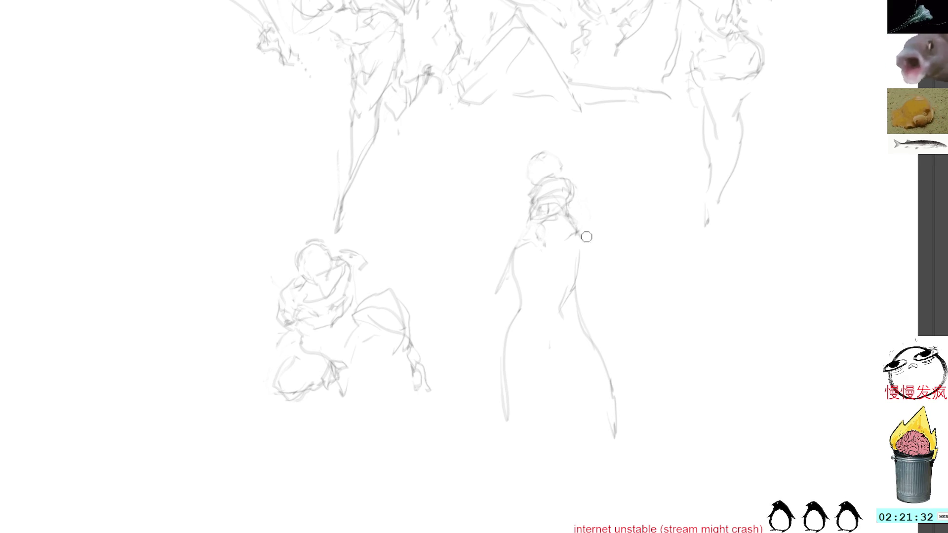
{"action": "mouse_move", "coordinate": [565, 175]}
{"action": "left_mouse_down"}
{"action": "mouse_move", "coordinate": [589, 197]}
{"action": "mouse_move", "coordinate": [575, 219]}
{"action": "left_mouse_up"}
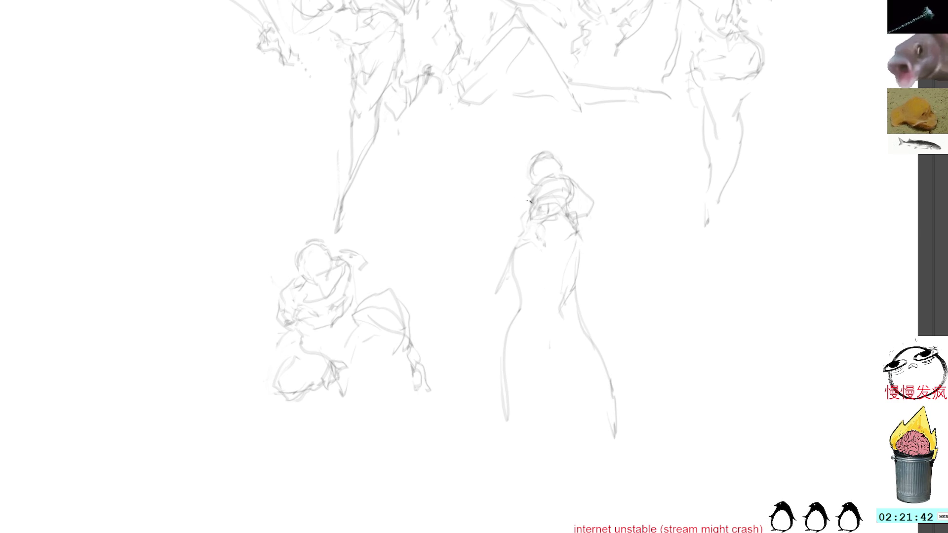
{"action": "mouse_move", "coordinate": [509, 280]}
{"action": "left_mouse_down"}
{"action": "mouse_move", "coordinate": [524, 302]}
{"action": "mouse_move", "coordinate": [526, 285]}
{"action": "mouse_move", "coordinate": [530, 305]}
{"action": "mouse_move", "coordinate": [544, 289]}
{"action": "mouse_move", "coordinate": [521, 278]}
{"action": "left_mouse_up"}
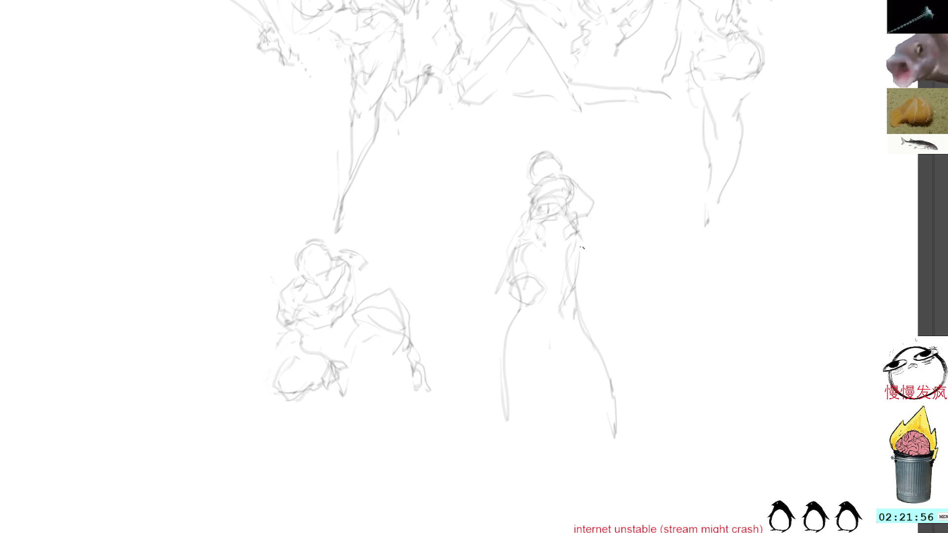
Step: Pan the view and add torso strokes to the central figure, dismissing trial torso and leg selections
{"action": "mouse_move", "coordinate": [590, 248]}
{"action": "left_mouse_down"}
{"action": "mouse_move", "coordinate": [567, 197]}
{"action": "mouse_move", "coordinate": [518, 207]}
{"action": "left_mouse_up"}
{"action": "mouse_move", "coordinate": [469, 228]}
{"action": "left_mouse_down"}
{"action": "mouse_move", "coordinate": [481, 271]}
{"action": "mouse_move", "coordinate": [475, 304]}
{"action": "mouse_move", "coordinate": [501, 316]}
{"action": "left_mouse_up"}
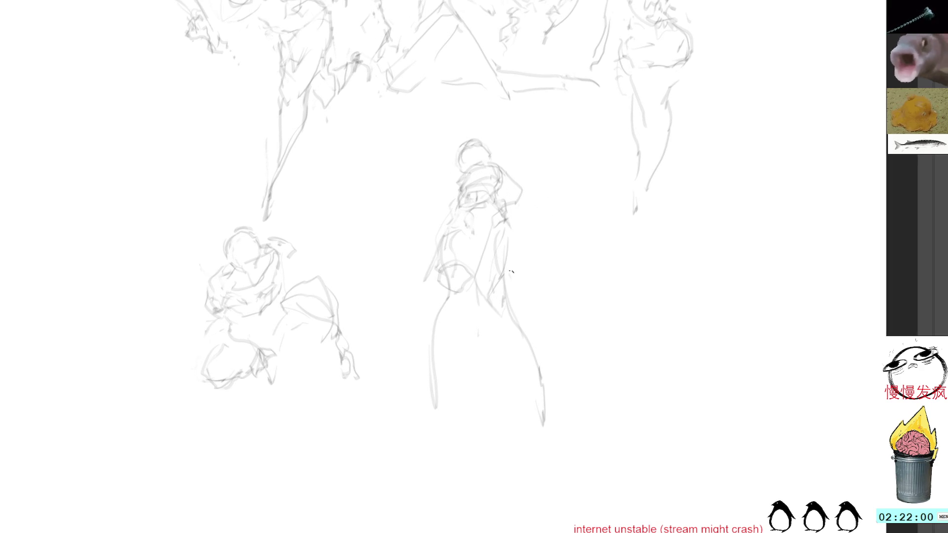
{"action": "mouse_move", "coordinate": [473, 275]}
{"action": "left_mouse_down"}
{"action": "mouse_move", "coordinate": [506, 327]}
{"action": "mouse_move", "coordinate": [480, 278]}
{"action": "left_mouse_up"}
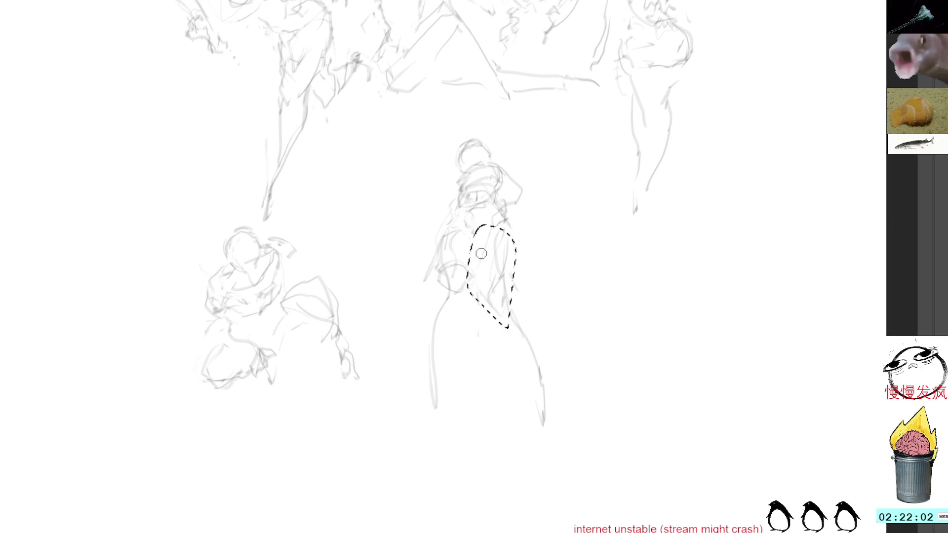
{"action": "left_click", "coordinate": [539, 195]}
{"action": "mouse_move", "coordinate": [509, 242]}
{"action": "left_mouse_down"}
{"action": "mouse_move", "coordinate": [487, 282]}
{"action": "mouse_move", "coordinate": [568, 440]}
{"action": "mouse_move", "coordinate": [574, 381]}
{"action": "left_mouse_up"}
{"action": "left_click", "coordinate": [539, 204]}
Step: Draw the central figure's right leg contour with knee details, and sketch its left foot
{"action": "left_click_drag", "start_coordinate": [519, 284], "coordinate": [559, 409]}
{"action": "mouse_move", "coordinate": [490, 269]}
{"action": "left_mouse_down"}
{"action": "mouse_move", "coordinate": [503, 293]}
{"action": "mouse_move", "coordinate": [498, 287]}
{"action": "mouse_move", "coordinate": [520, 283]}
{"action": "left_mouse_up"}
{"action": "left_click_drag", "start_coordinate": [518, 242], "coordinate": [558, 389]}
{"action": "mouse_move", "coordinate": [491, 287]}
{"action": "left_mouse_down"}
{"action": "mouse_move", "coordinate": [536, 382]}
{"action": "mouse_move", "coordinate": [559, 388]}
{"action": "left_mouse_up"}
{"action": "mouse_move", "coordinate": [427, 392]}
{"action": "left_mouse_down"}
{"action": "mouse_move", "coordinate": [439, 362]}
{"action": "mouse_move", "coordinate": [457, 381]}
{"action": "left_mouse_up"}
{"action": "left_click_drag", "start_coordinate": [469, 301], "coordinate": [456, 384]}
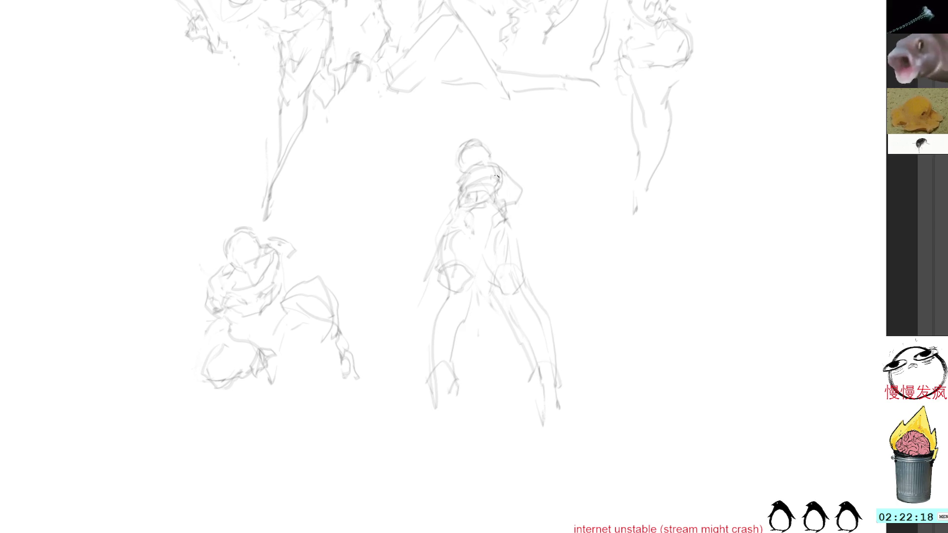
Step: Darken the hand area and add left-leg lines, removing a stray curve and a short stroke
{"action": "mouse_move", "coordinate": [464, 282]}
{"action": "left_mouse_down"}
{"action": "mouse_move", "coordinate": [452, 298]}
{"action": "mouse_move", "coordinate": [452, 280]}
{"action": "mouse_move", "coordinate": [435, 294]}
{"action": "mouse_move", "coordinate": [419, 341]}
{"action": "left_mouse_up"}
{"action": "left_click_drag", "start_coordinate": [424, 302], "coordinate": [417, 344]}
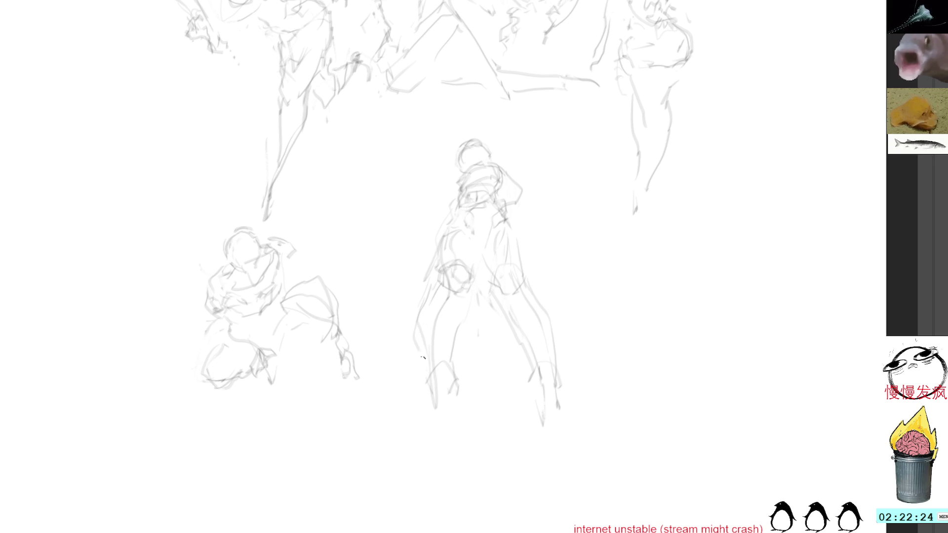
{"action": "mouse_move", "coordinate": [430, 279]}
{"action": "left_mouse_down"}
{"action": "mouse_move", "coordinate": [405, 307]}
{"action": "mouse_move", "coordinate": [402, 356]}
{"action": "mouse_move", "coordinate": [435, 369]}
{"action": "mouse_move", "coordinate": [428, 282]}
{"action": "left_mouse_up"}
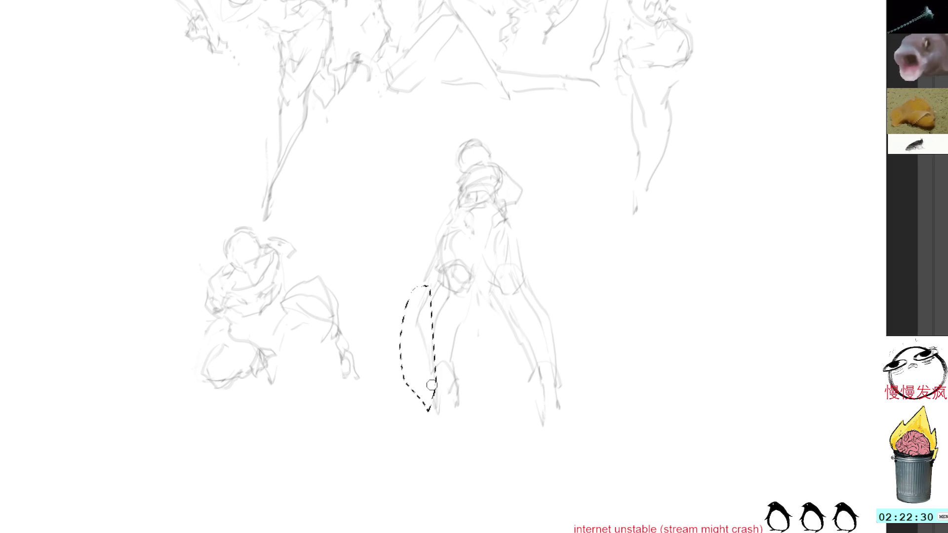
{"action": "key", "text": "ctrl+shift+a"}
{"action": "left_click_drag", "start_coordinate": [427, 291], "coordinate": [436, 255]}
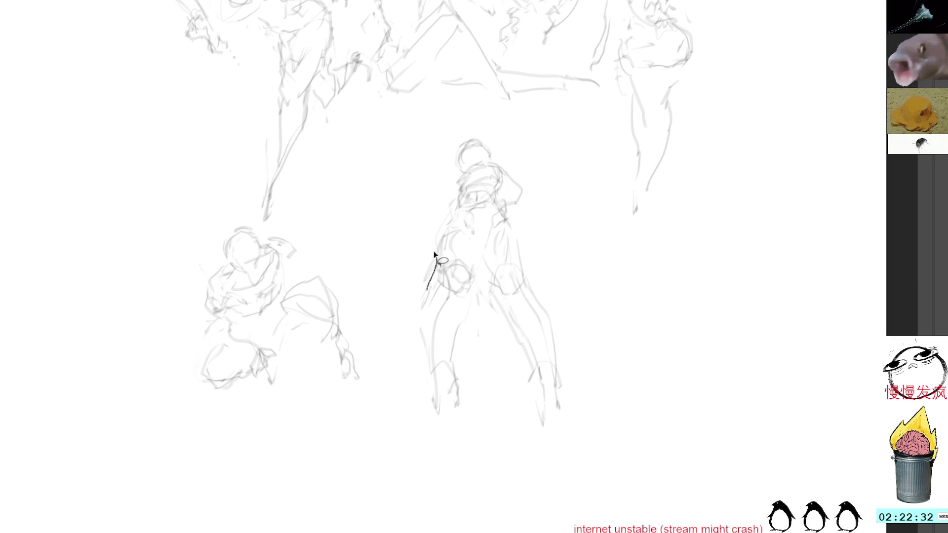
{"action": "key", "text": "ctrl+z"}
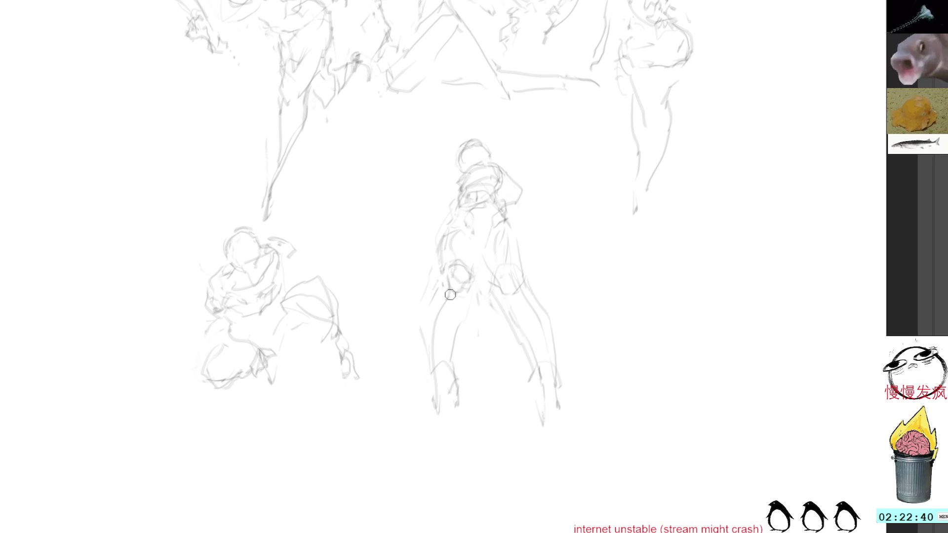
Step: Redraw the left leg and foot, extend the right leg and foot, then select the whole figure for transforming
{"action": "mouse_move", "coordinate": [444, 390]}
{"action": "left_mouse_down"}
{"action": "mouse_move", "coordinate": [448, 424]}
{"action": "mouse_move", "coordinate": [436, 426]}
{"action": "mouse_move", "coordinate": [432, 406]}
{"action": "mouse_move", "coordinate": [458, 383]}
{"action": "mouse_move", "coordinate": [465, 415]}
{"action": "mouse_move", "coordinate": [429, 435]}
{"action": "mouse_move", "coordinate": [460, 442]}
{"action": "left_mouse_up"}
{"action": "left_click_drag", "start_coordinate": [536, 376], "coordinate": [539, 439]}
{"action": "left_click_drag", "start_coordinate": [538, 439], "coordinate": [552, 437]}
{"action": "left_click_drag", "start_coordinate": [561, 373], "coordinate": [572, 428]}
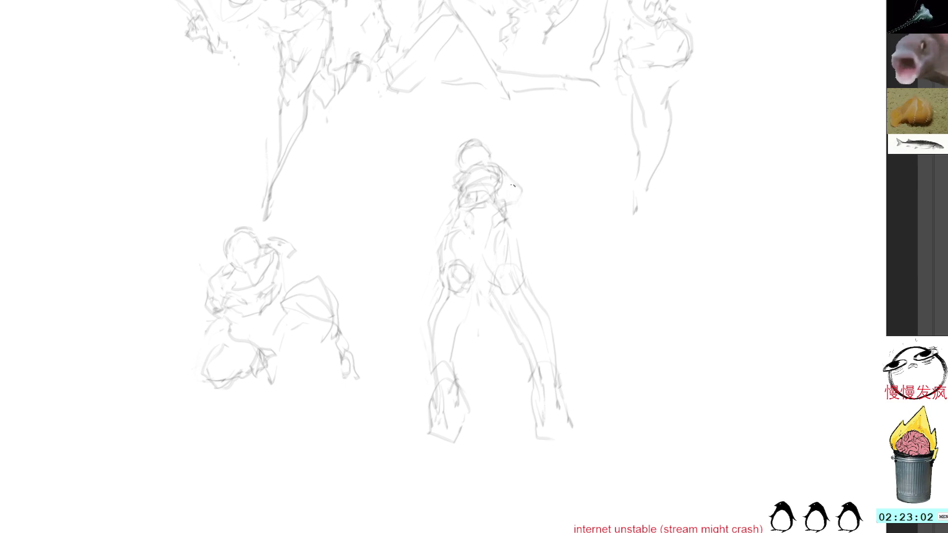
{"action": "mouse_move", "coordinate": [501, 126]}
{"action": "left_mouse_down"}
{"action": "mouse_move", "coordinate": [402, 419]}
{"action": "mouse_move", "coordinate": [563, 266]}
{"action": "left_mouse_up"}
{"action": "key", "text": "ctrl+t"}
Step: Move the wide-legged figure up-left, shrink it slightly, commit, and shift the view to open canvas
{"action": "mouse_move", "coordinate": [506, 337]}
{"action": "left_mouse_down"}
{"action": "mouse_move", "coordinate": [195, 226]}
{"action": "mouse_move", "coordinate": [174, 209]}
{"action": "mouse_move", "coordinate": [148, 135]}
{"action": "left_mouse_up"}
{"action": "left_click_drag", "start_coordinate": [232, 220], "coordinate": [355, 343]}
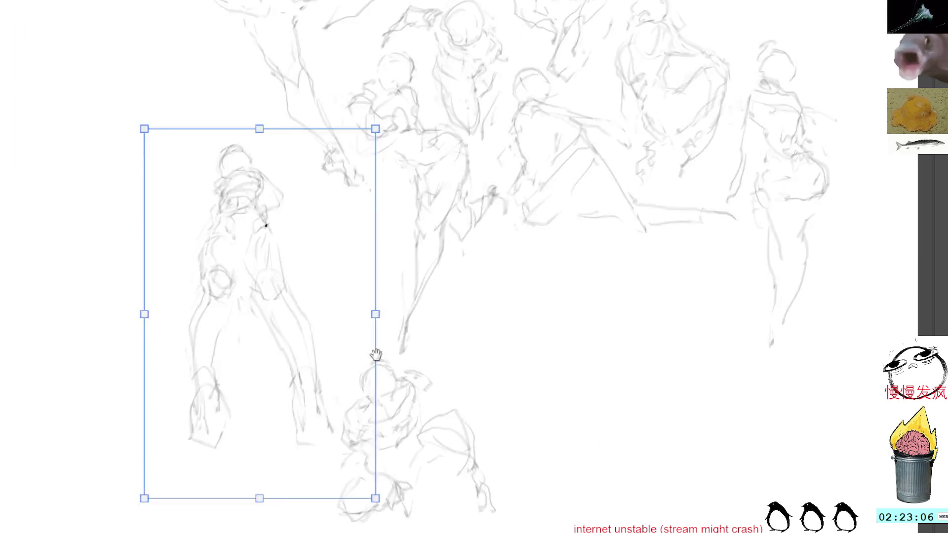
{"action": "left_click_drag", "start_coordinate": [354, 210], "coordinate": [353, 220]}
{"action": "mouse_move", "coordinate": [389, 342]}
{"action": "left_mouse_down"}
{"action": "mouse_move", "coordinate": [345, 191]}
{"action": "mouse_move", "coordinate": [347, 204]}
{"action": "mouse_move", "coordinate": [225, 120]}
{"action": "left_mouse_up"}
{"action": "mouse_move", "coordinate": [267, 234]}
{"action": "left_mouse_down"}
{"action": "mouse_move", "coordinate": [311, 206]}
{"action": "mouse_move", "coordinate": [250, 207]}
{"action": "left_mouse_up"}
{"action": "key", "text": "Return"}
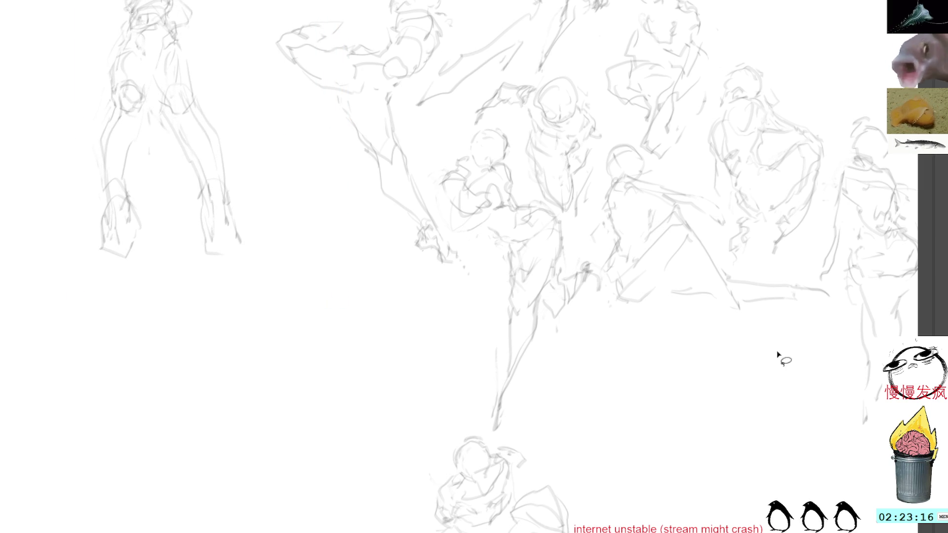
{"action": "left_click_drag", "start_coordinate": [779, 373], "coordinate": [655, 299]}
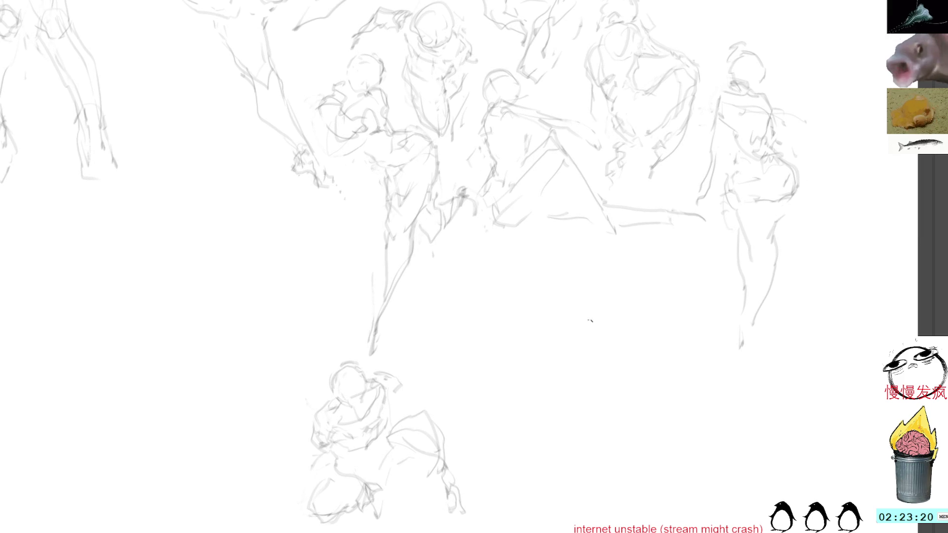
{"action": "scroll", "coordinate": [602, 296], "scroll_direction": "down", "scroll_amount": 1}
Step: Draw head loops and a torso for a small new figure, undoing a curled right arm
{"action": "mouse_move", "coordinate": [607, 303]}
{"action": "left_mouse_down"}
{"action": "mouse_move", "coordinate": [617, 326]}
{"action": "mouse_move", "coordinate": [566, 311]}
{"action": "mouse_move", "coordinate": [583, 335]}
{"action": "mouse_move", "coordinate": [602, 307]}
{"action": "mouse_move", "coordinate": [568, 338]}
{"action": "mouse_move", "coordinate": [615, 333]}
{"action": "mouse_move", "coordinate": [605, 313]}
{"action": "mouse_move", "coordinate": [607, 354]}
{"action": "left_mouse_up"}
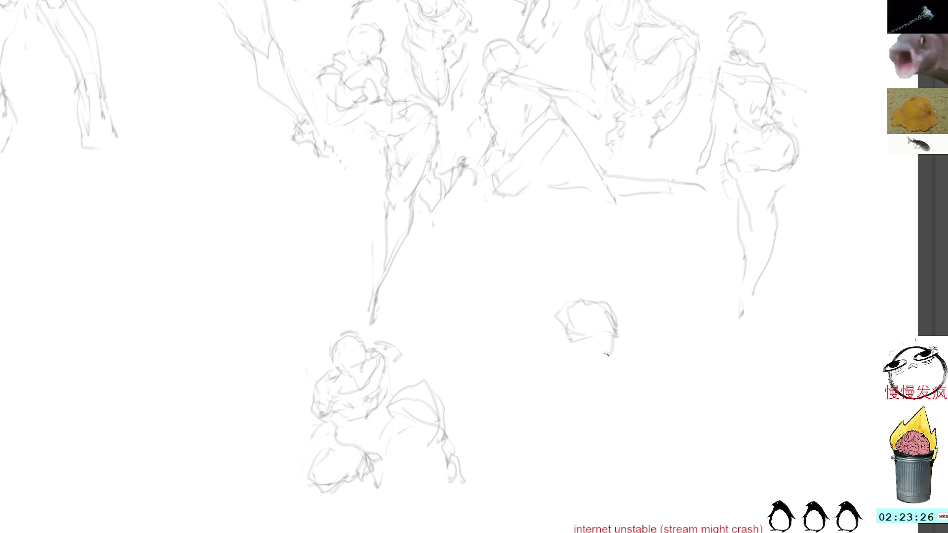
{"action": "mouse_move", "coordinate": [565, 292]}
{"action": "left_mouse_down"}
{"action": "mouse_move", "coordinate": [558, 281]}
{"action": "mouse_move", "coordinate": [585, 269]}
{"action": "mouse_move", "coordinate": [560, 293]}
{"action": "mouse_move", "coordinate": [565, 267]}
{"action": "mouse_move", "coordinate": [588, 261]}
{"action": "mouse_move", "coordinate": [563, 277]}
{"action": "mouse_move", "coordinate": [588, 266]}
{"action": "mouse_move", "coordinate": [594, 278]}
{"action": "left_mouse_up"}
{"action": "mouse_move", "coordinate": [574, 316]}
{"action": "left_mouse_down"}
{"action": "mouse_move", "coordinate": [559, 323]}
{"action": "mouse_move", "coordinate": [568, 330]}
{"action": "mouse_move", "coordinate": [603, 304]}
{"action": "mouse_move", "coordinate": [610, 324]}
{"action": "mouse_move", "coordinate": [563, 312]}
{"action": "mouse_move", "coordinate": [478, 370]}
{"action": "left_mouse_up"}
{"action": "mouse_move", "coordinate": [637, 312]}
{"action": "left_mouse_down"}
{"action": "mouse_move", "coordinate": [652, 296]}
{"action": "mouse_move", "coordinate": [647, 314]}
{"action": "mouse_move", "coordinate": [687, 295]}
{"action": "left_mouse_up"}
{"action": "key", "text": "ctrl+z"}
{"action": "key", "text": "ctrl+z"}
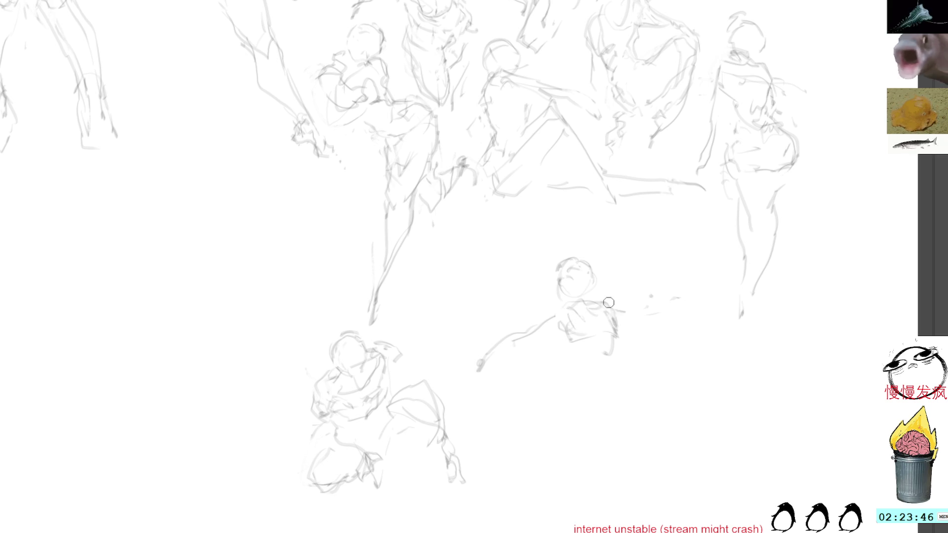
Step: Round off the torso and add hip and leg lines, undoing stray marks near the legs
{"action": "mouse_move", "coordinate": [569, 342]}
{"action": "left_mouse_down"}
{"action": "mouse_move", "coordinate": [589, 359]}
{"action": "mouse_move", "coordinate": [607, 356]}
{"action": "mouse_move", "coordinate": [623, 330]}
{"action": "mouse_move", "coordinate": [595, 347]}
{"action": "mouse_move", "coordinate": [593, 360]}
{"action": "mouse_move", "coordinate": [611, 368]}
{"action": "mouse_move", "coordinate": [615, 353]}
{"action": "mouse_move", "coordinate": [617, 387]}
{"action": "mouse_move", "coordinate": [563, 395]}
{"action": "mouse_move", "coordinate": [559, 409]}
{"action": "mouse_move", "coordinate": [553, 401]}
{"action": "mouse_move", "coordinate": [589, 421]}
{"action": "left_mouse_up"}
{"action": "left_click_drag", "start_coordinate": [617, 371], "coordinate": [612, 402]}
{"action": "left_click_drag", "start_coordinate": [618, 398], "coordinate": [610, 416]}
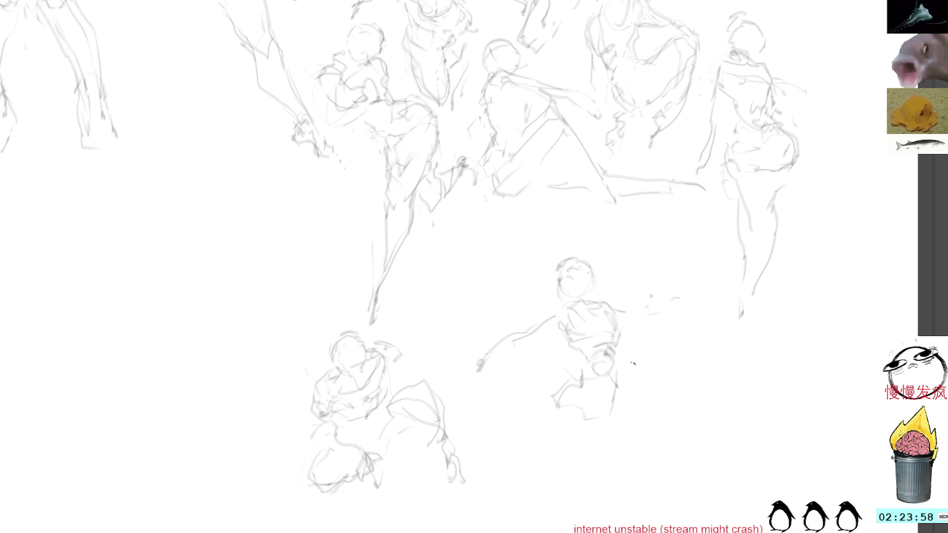
{"action": "scroll", "coordinate": [631, 321], "scroll_direction": "down", "scroll_amount": 5}
{"action": "left_click_drag", "start_coordinate": [581, 270], "coordinate": [561, 340]}
{"action": "key", "text": "ctrl+z"}
Step: Draw the small figure's two leg lines and drop the trial selections near its head and shoulder
{"action": "left_click_drag", "start_coordinate": [627, 306], "coordinate": [611, 377]}
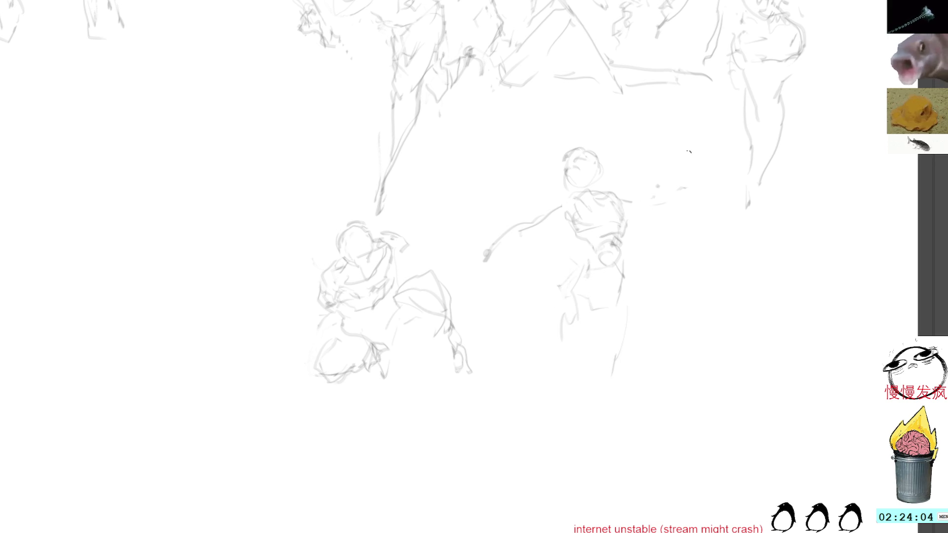
{"action": "mouse_move", "coordinate": [690, 171]}
{"action": "left_mouse_down"}
{"action": "mouse_move", "coordinate": [650, 236]}
{"action": "mouse_move", "coordinate": [700, 194]}
{"action": "left_mouse_up"}
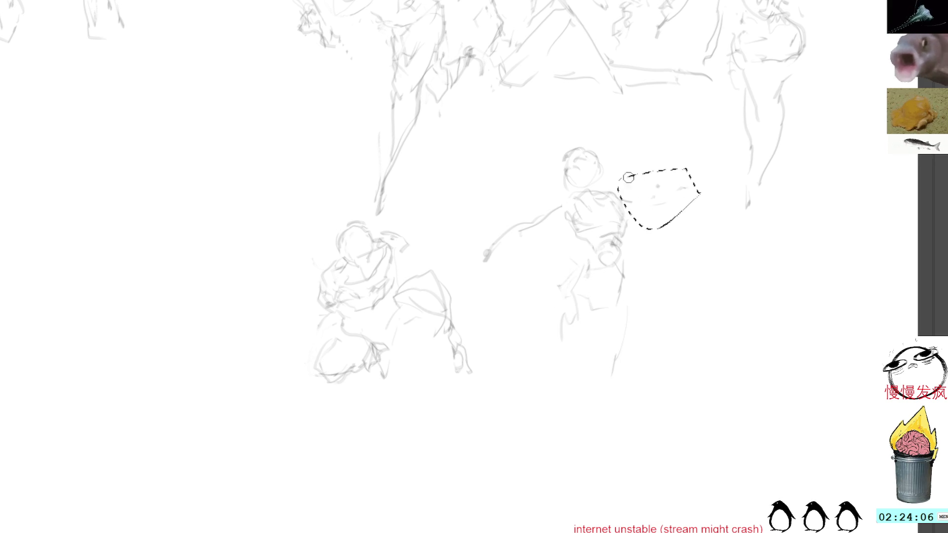
{"action": "mouse_move", "coordinate": [562, 201]}
{"action": "left_mouse_down"}
{"action": "mouse_move", "coordinate": [470, 250]}
{"action": "mouse_move", "coordinate": [563, 200]}
{"action": "left_mouse_up"}
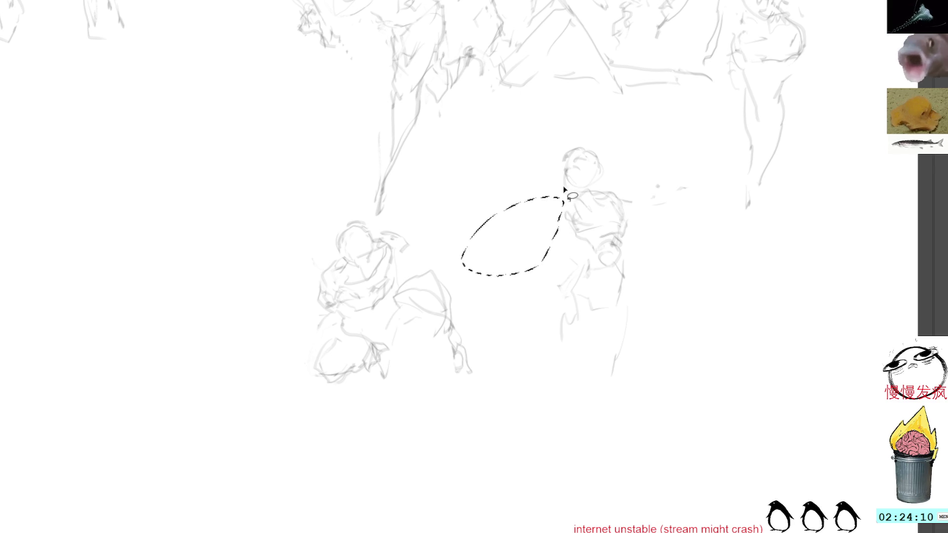
{"action": "left_click", "coordinate": [618, 216]}
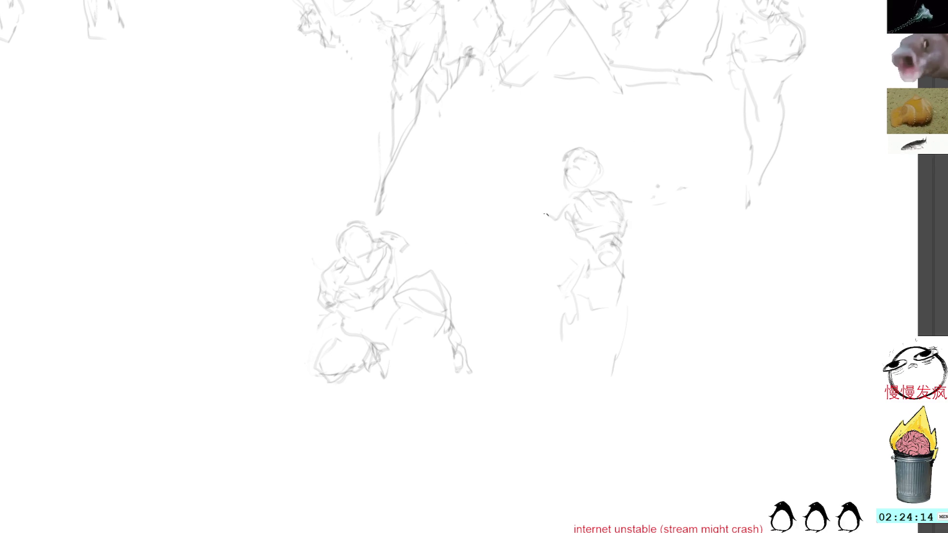
Step: Give the standing figure a bent arm with hand marks and a long curve, after undoing trial arm strokes
{"action": "mouse_move", "coordinate": [568, 199]}
{"action": "left_mouse_down"}
{"action": "mouse_move", "coordinate": [517, 207]}
{"action": "mouse_move", "coordinate": [540, 161]}
{"action": "left_mouse_up"}
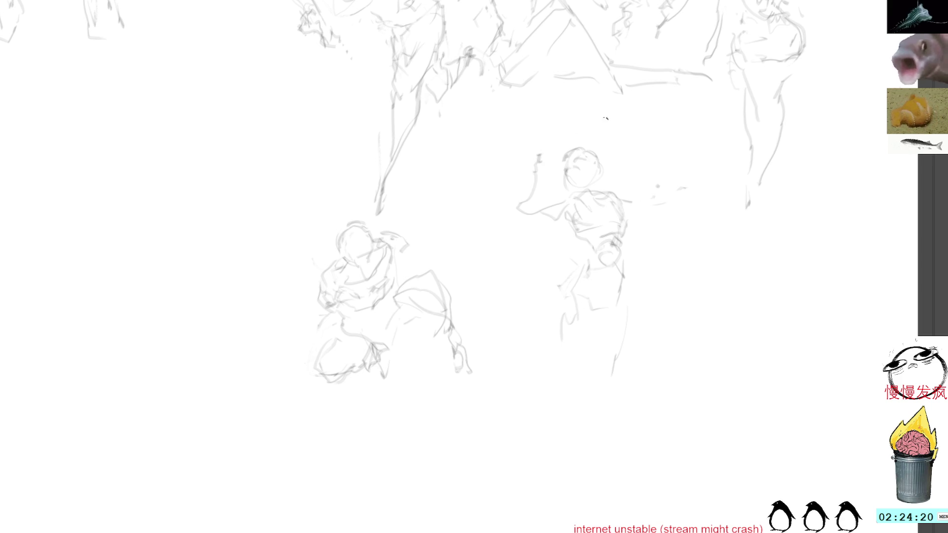
{"action": "key", "text": "ctrl+z"}
{"action": "left_click_drag", "start_coordinate": [572, 205], "coordinate": [651, 245]}
{"action": "key", "text": "ctrl+z"}
{"action": "key", "text": "ctrl+z"}
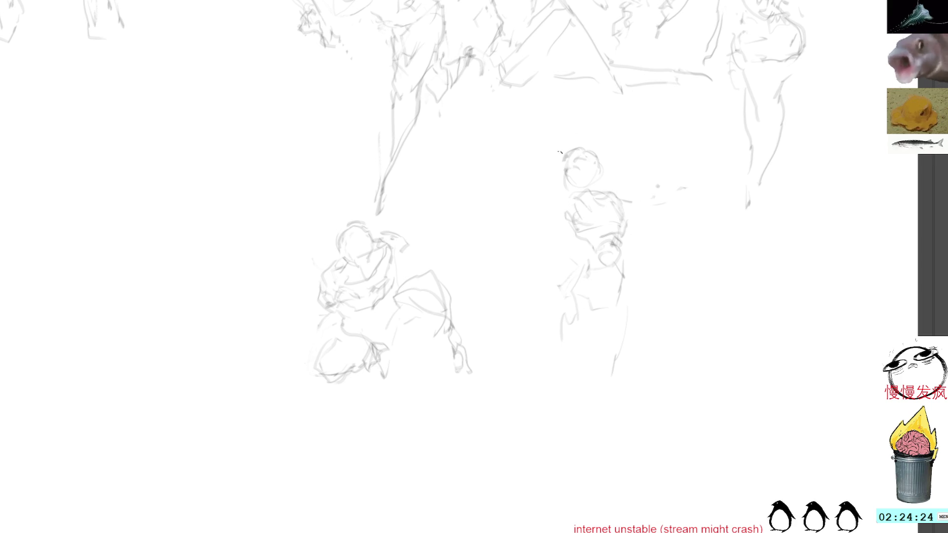
{"action": "mouse_move", "coordinate": [578, 203]}
{"action": "left_mouse_down"}
{"action": "mouse_move", "coordinate": [568, 218]}
{"action": "mouse_move", "coordinate": [585, 212]}
{"action": "mouse_move", "coordinate": [575, 198]}
{"action": "mouse_move", "coordinate": [565, 217]}
{"action": "left_mouse_up"}
{"action": "left_click_drag", "start_coordinate": [609, 243], "coordinate": [646, 286]}
{"action": "left_click_drag", "start_coordinate": [623, 207], "coordinate": [653, 291]}
Step: Delete the faint marks right of the figure and undo a misplaced hand stroke
{"action": "mouse_move", "coordinate": [681, 179]}
{"action": "left_mouse_down"}
{"action": "mouse_move", "coordinate": [668, 244]}
{"action": "mouse_move", "coordinate": [686, 184]}
{"action": "left_mouse_up"}
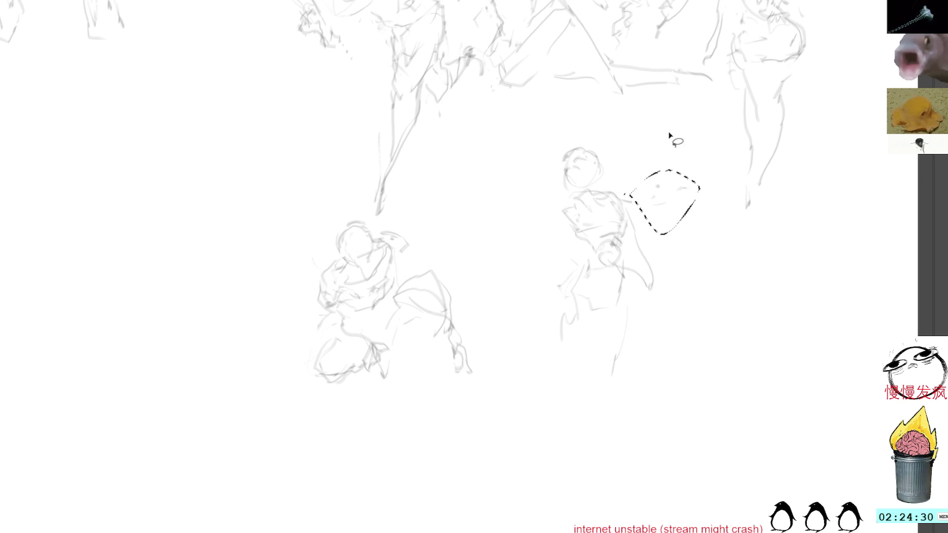
{"action": "key", "text": "Delete"}
{"action": "key", "text": "ctrl+shift+a"}
{"action": "key", "text": "b"}
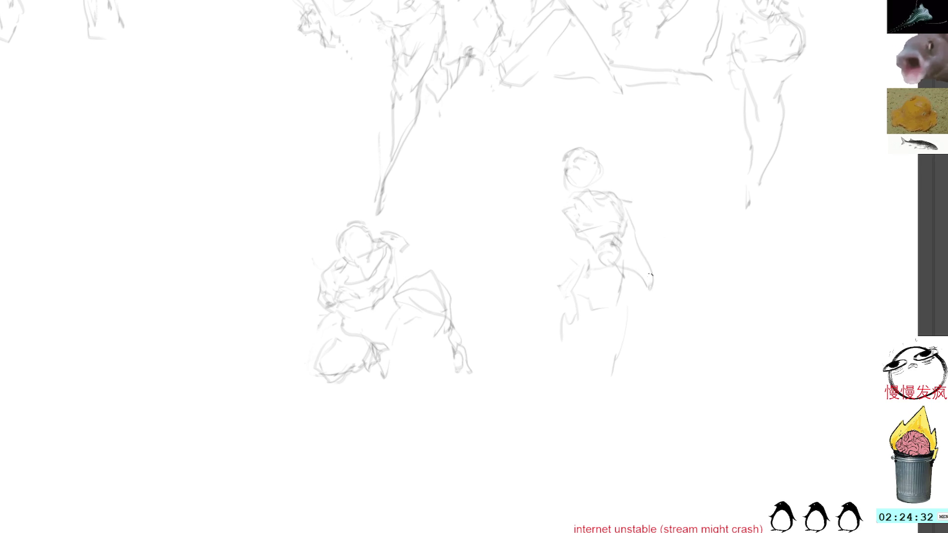
{"action": "mouse_move", "coordinate": [646, 275]}
{"action": "left_mouse_down"}
{"action": "mouse_move", "coordinate": [638, 290]}
{"action": "mouse_move", "coordinate": [651, 298]}
{"action": "mouse_move", "coordinate": [637, 296]}
{"action": "mouse_move", "coordinate": [632, 312]}
{"action": "mouse_move", "coordinate": [664, 294]}
{"action": "left_mouse_up"}
{"action": "key", "text": "ctrl+z"}
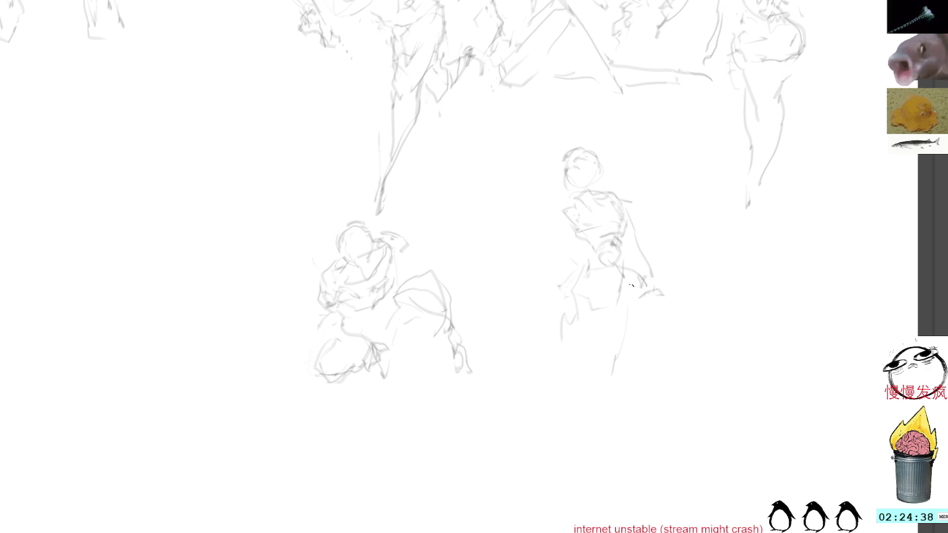
Step: Sketch the standing figure's long legs, redrawing the lower leg, and start a new head at the centre
{"action": "mouse_move", "coordinate": [573, 325]}
{"action": "left_mouse_down"}
{"action": "mouse_move", "coordinate": [590, 364]}
{"action": "mouse_move", "coordinate": [603, 370]}
{"action": "left_mouse_up"}
{"action": "left_click_drag", "start_coordinate": [618, 328], "coordinate": [611, 355]}
{"action": "mouse_move", "coordinate": [633, 321]}
{"action": "left_mouse_down"}
{"action": "mouse_move", "coordinate": [606, 373]}
{"action": "mouse_move", "coordinate": [566, 413]}
{"action": "left_mouse_up"}
{"action": "left_click_drag", "start_coordinate": [602, 383], "coordinate": [581, 479]}
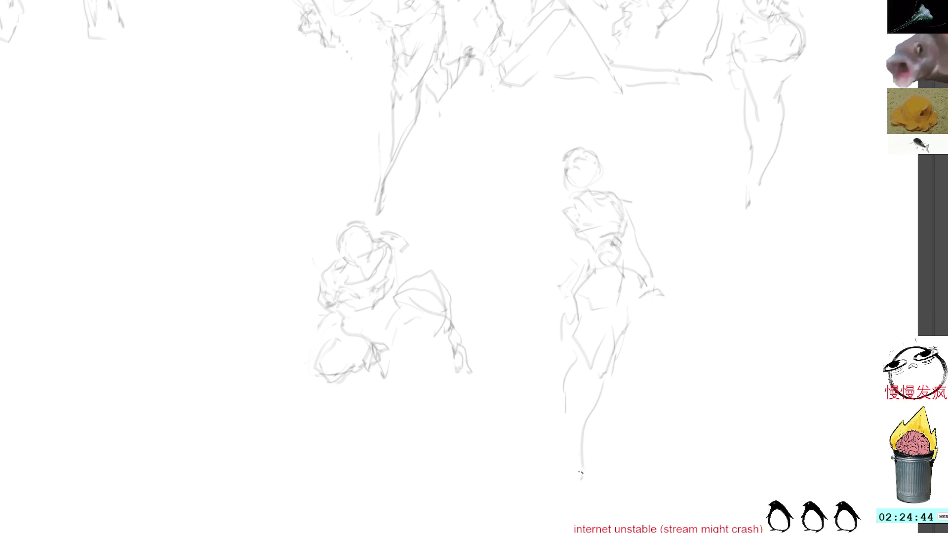
{"action": "left_click_drag", "start_coordinate": [587, 387], "coordinate": [575, 502]}
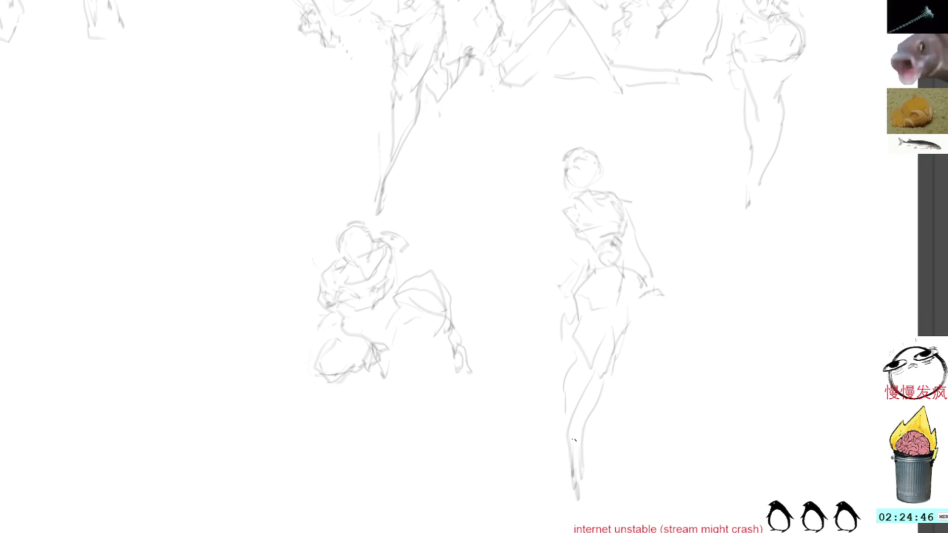
{"action": "key", "text": "ctrl+z"}
{"action": "key", "text": "ctrl+z"}
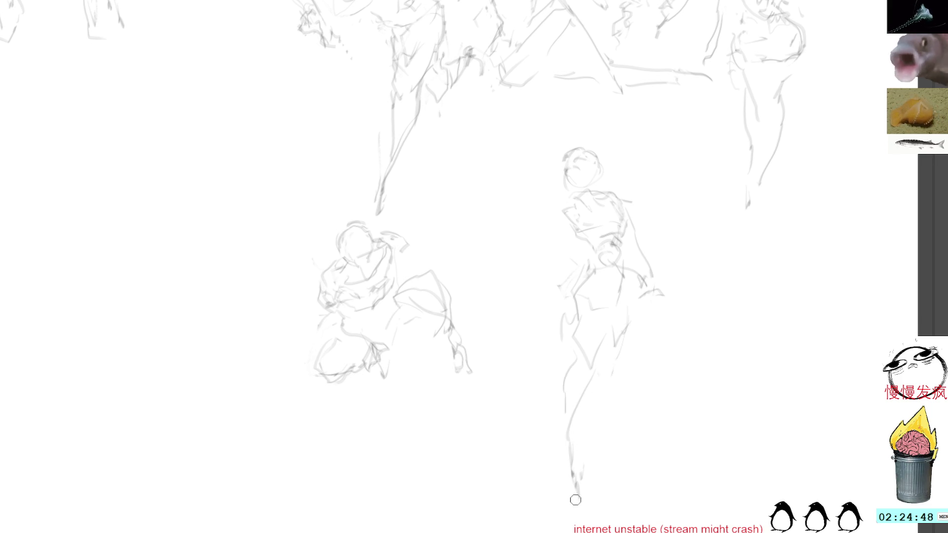
{"action": "left_click_drag", "start_coordinate": [598, 359], "coordinate": [580, 433]}
{"action": "mouse_move", "coordinate": [607, 386]}
{"action": "left_mouse_down"}
{"action": "mouse_move", "coordinate": [583, 424]}
{"action": "mouse_move", "coordinate": [575, 471]}
{"action": "left_mouse_up"}
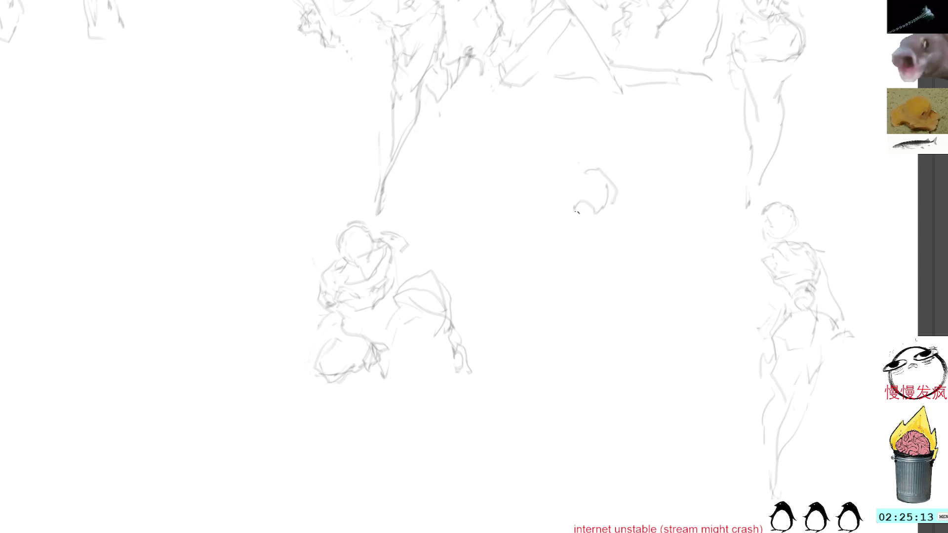
{"action": "mouse_move", "coordinate": [577, 211]}
{"action": "left_mouse_down"}
{"action": "mouse_move", "coordinate": [593, 216]}
{"action": "mouse_move", "coordinate": [606, 240]}
{"action": "mouse_move", "coordinate": [575, 258]}
{"action": "mouse_move", "coordinate": [597, 270]}
{"action": "mouse_move", "coordinate": [610, 263]}
{"action": "left_mouse_up"}
Step: Draw the new figure's lower contour and the top of its head, undoing misplaced shoulder and diagonal strokes
{"action": "mouse_move", "coordinate": [612, 257]}
{"action": "left_mouse_down"}
{"action": "mouse_move", "coordinate": [637, 249]}
{"action": "mouse_move", "coordinate": [637, 260]}
{"action": "mouse_move", "coordinate": [615, 274]}
{"action": "mouse_move", "coordinate": [617, 265]}
{"action": "left_mouse_up"}
{"action": "key", "text": "ctrl+z"}
{"action": "mouse_move", "coordinate": [612, 255]}
{"action": "left_mouse_down"}
{"action": "mouse_move", "coordinate": [621, 268]}
{"action": "mouse_move", "coordinate": [631, 245]}
{"action": "left_mouse_up"}
{"action": "key", "text": "ctrl+z"}
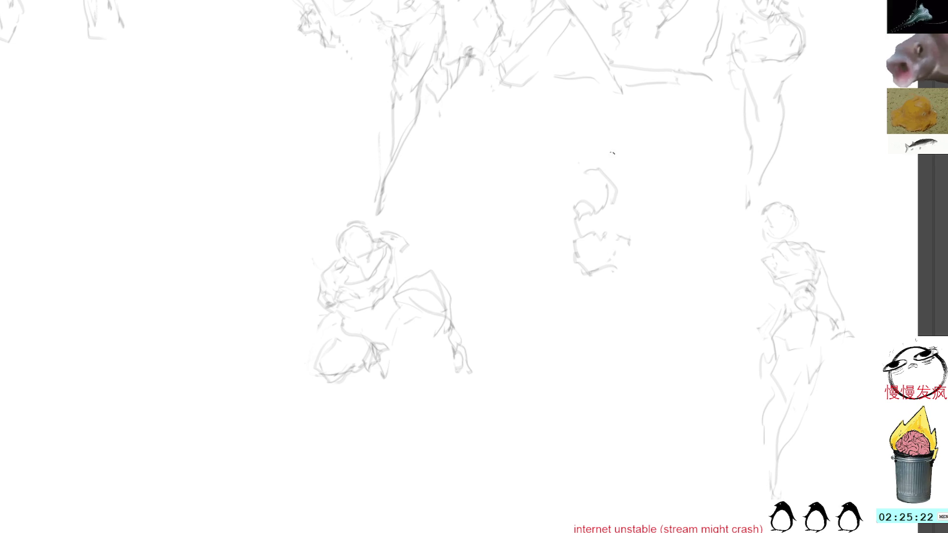
{"action": "mouse_move", "coordinate": [579, 171]}
{"action": "left_mouse_down"}
{"action": "mouse_move", "coordinate": [592, 162]}
{"action": "mouse_move", "coordinate": [590, 175]}
{"action": "mouse_move", "coordinate": [619, 194]}
{"action": "mouse_move", "coordinate": [640, 188]}
{"action": "left_mouse_up"}
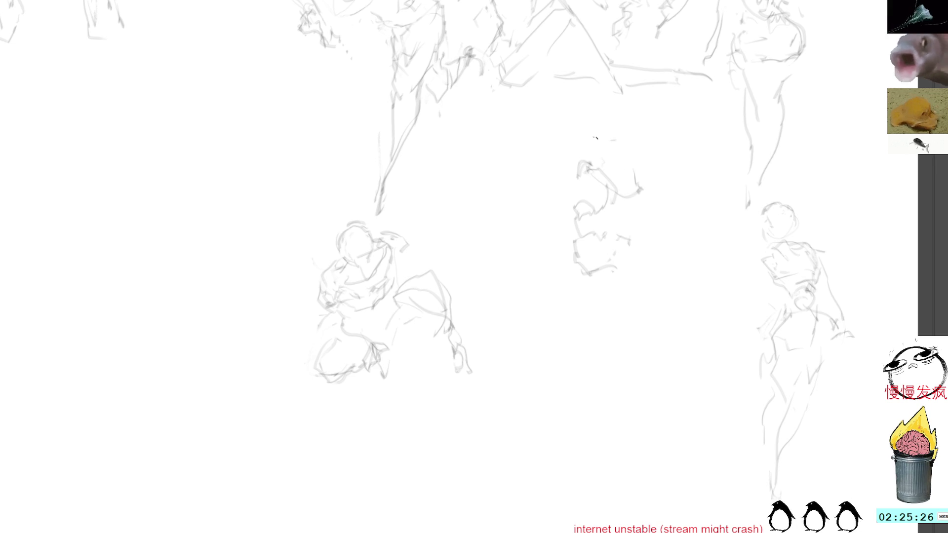
Step: Try curves beneath and right of the figure, undoing them twice
{"action": "mouse_move", "coordinate": [593, 276]}
{"action": "left_mouse_down"}
{"action": "mouse_move", "coordinate": [617, 305]}
{"action": "mouse_move", "coordinate": [648, 300]}
{"action": "left_mouse_up"}
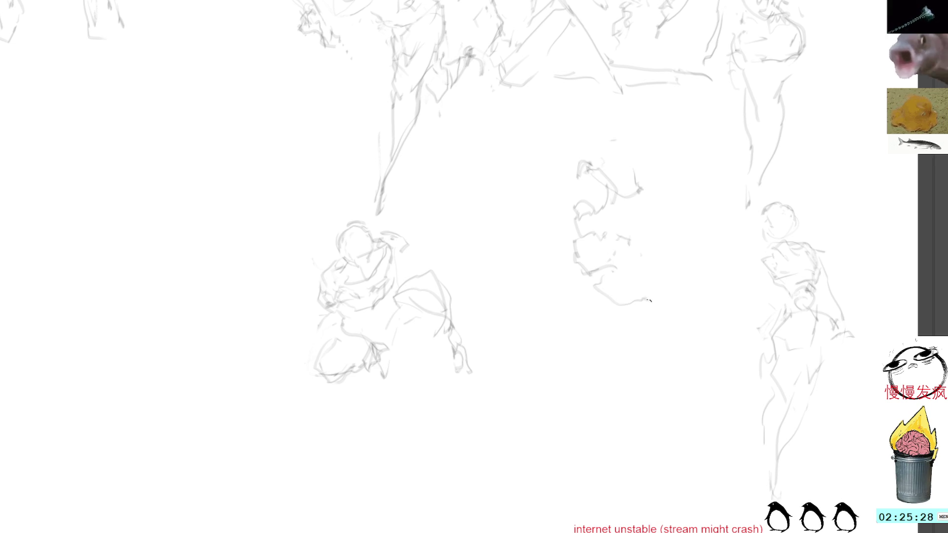
{"action": "mouse_move", "coordinate": [636, 240]}
{"action": "left_mouse_down"}
{"action": "mouse_move", "coordinate": [659, 256]}
{"action": "mouse_move", "coordinate": [671, 277]}
{"action": "mouse_move", "coordinate": [666, 292]}
{"action": "mouse_move", "coordinate": [715, 299]}
{"action": "left_mouse_up"}
{"action": "left_click_drag", "start_coordinate": [642, 309], "coordinate": [710, 373]}
{"action": "key", "text": "ctrl+z"}
{"action": "key", "text": "ctrl+z"}
{"action": "key", "text": "ctrl+z"}
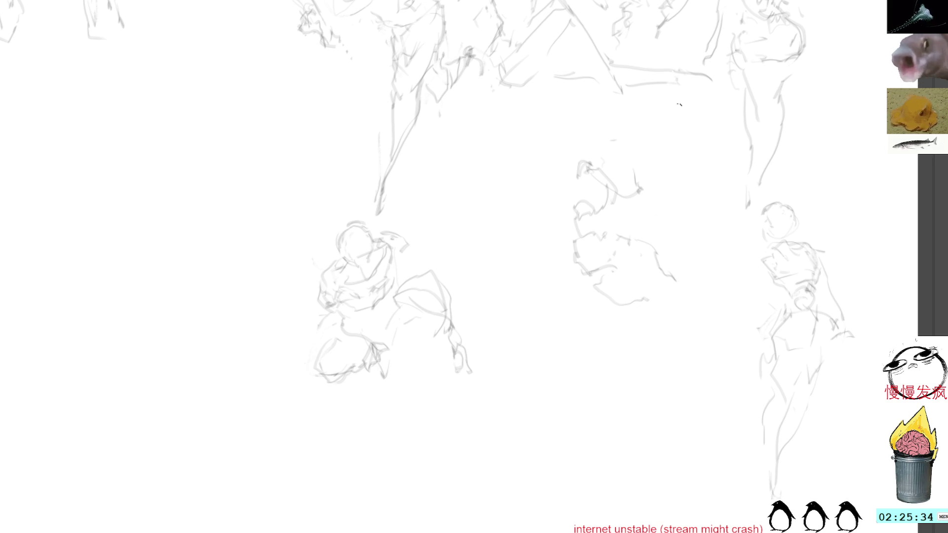
{"action": "mouse_move", "coordinate": [600, 281]}
{"action": "left_mouse_down"}
{"action": "mouse_move", "coordinate": [651, 294]}
{"action": "mouse_move", "coordinate": [655, 317]}
{"action": "left_mouse_up"}
{"action": "mouse_move", "coordinate": [636, 250]}
{"action": "left_mouse_down"}
{"action": "mouse_move", "coordinate": [695, 337]}
{"action": "mouse_move", "coordinate": [693, 398]}
{"action": "left_mouse_up"}
{"action": "key", "text": "ctrl+z"}
{"action": "key", "text": "ctrl+z"}
Step: Sketch and undo lap curves to the right, add a short stroke below, and lasso the lap area
{"action": "mouse_move", "coordinate": [611, 280]}
{"action": "left_mouse_down"}
{"action": "mouse_move", "coordinate": [659, 292]}
{"action": "mouse_move", "coordinate": [666, 267]}
{"action": "mouse_move", "coordinate": [679, 277]}
{"action": "mouse_move", "coordinate": [682, 303]}
{"action": "mouse_move", "coordinate": [701, 300]}
{"action": "left_mouse_up"}
{"action": "mouse_move", "coordinate": [694, 284]}
{"action": "left_mouse_down"}
{"action": "mouse_move", "coordinate": [715, 287]}
{"action": "mouse_move", "coordinate": [735, 310]}
{"action": "left_mouse_up"}
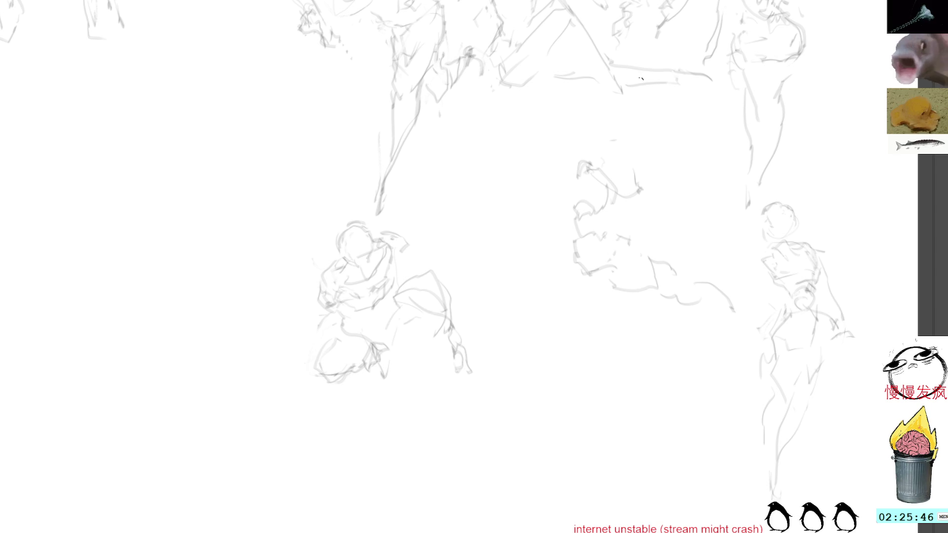
{"action": "key", "text": "ctrl+z"}
{"action": "key", "text": "ctrl+z"}
{"action": "key", "text": "ctrl+z"}
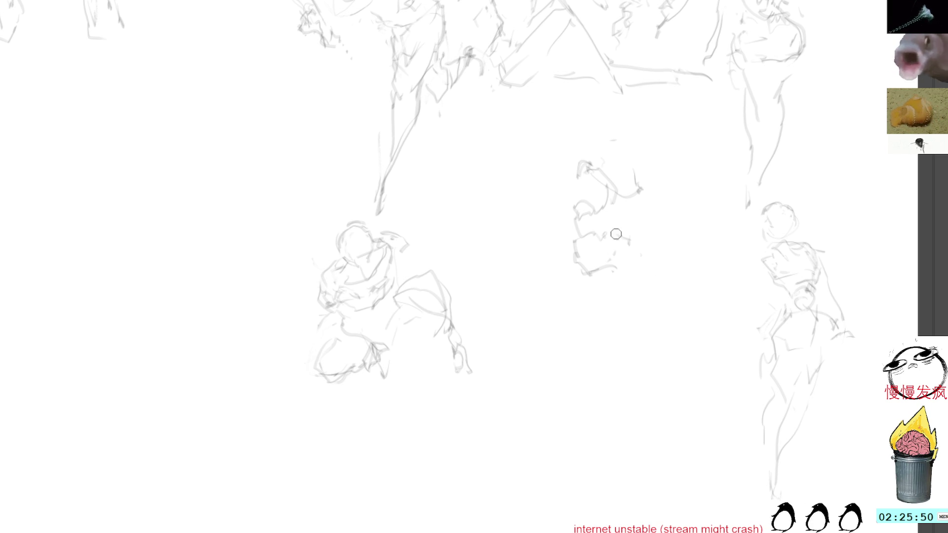
{"action": "left_click_drag", "start_coordinate": [603, 287], "coordinate": [637, 284]}
{"action": "key", "text": "l"}
{"action": "mouse_move", "coordinate": [617, 248]}
{"action": "left_mouse_down"}
{"action": "mouse_move", "coordinate": [605, 296]}
{"action": "mouse_move", "coordinate": [630, 240]}
{"action": "mouse_move", "coordinate": [658, 267]}
{"action": "left_mouse_up"}
{"action": "key", "text": "ctrl+shift+a"}
Step: Draw an arc over the lap, the bottom-right edge, the head with a curled arm, and a curve above
{"action": "left_click_drag", "start_coordinate": [589, 259], "coordinate": [663, 251]}
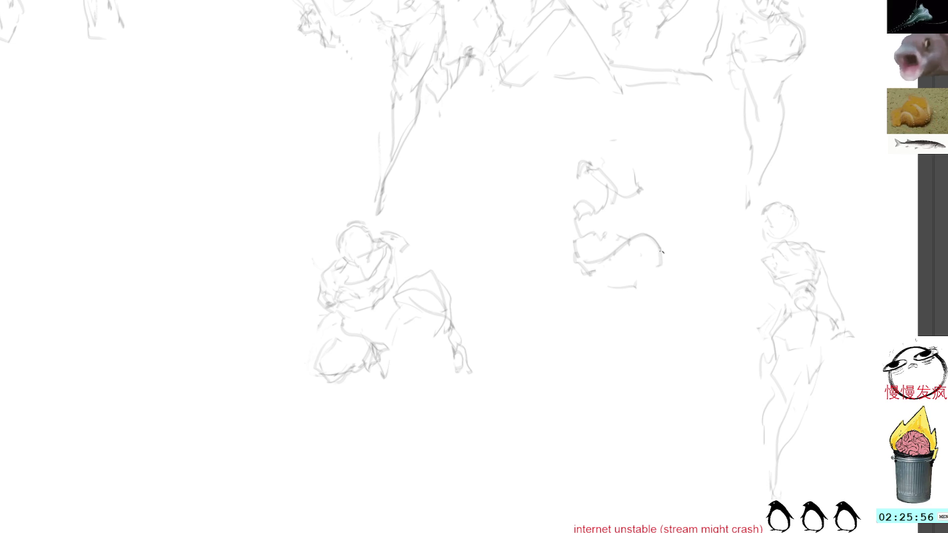
{"action": "mouse_move", "coordinate": [595, 275]}
{"action": "left_mouse_down"}
{"action": "mouse_move", "coordinate": [641, 281]}
{"action": "mouse_move", "coordinate": [659, 259]}
{"action": "mouse_move", "coordinate": [628, 245]}
{"action": "mouse_move", "coordinate": [651, 238]}
{"action": "mouse_move", "coordinate": [660, 262]}
{"action": "mouse_move", "coordinate": [637, 259]}
{"action": "left_mouse_up"}
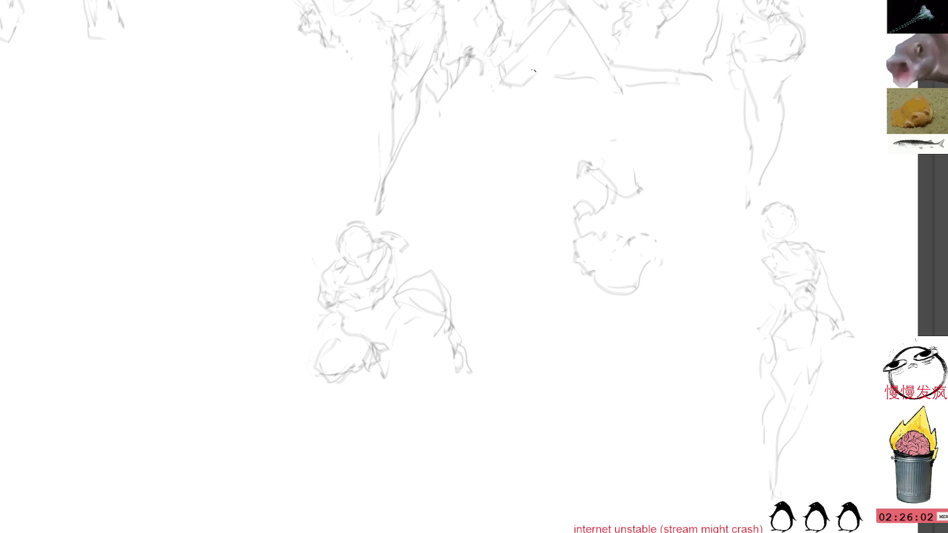
{"action": "mouse_move", "coordinate": [601, 282]}
{"action": "left_mouse_down"}
{"action": "mouse_move", "coordinate": [674, 291]}
{"action": "mouse_move", "coordinate": [641, 226]}
{"action": "left_mouse_up"}
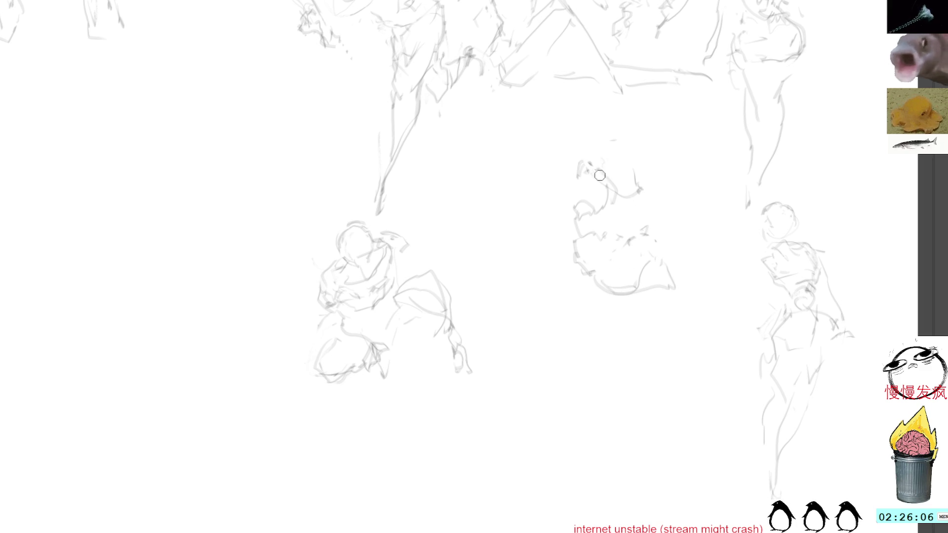
{"action": "left_click_drag", "start_coordinate": [597, 192], "coordinate": [644, 182]}
{"action": "mouse_move", "coordinate": [583, 117]}
{"action": "left_mouse_down"}
{"action": "mouse_move", "coordinate": [580, 132]}
{"action": "mouse_move", "coordinate": [619, 141]}
{"action": "mouse_move", "coordinate": [598, 106]}
{"action": "left_mouse_up"}
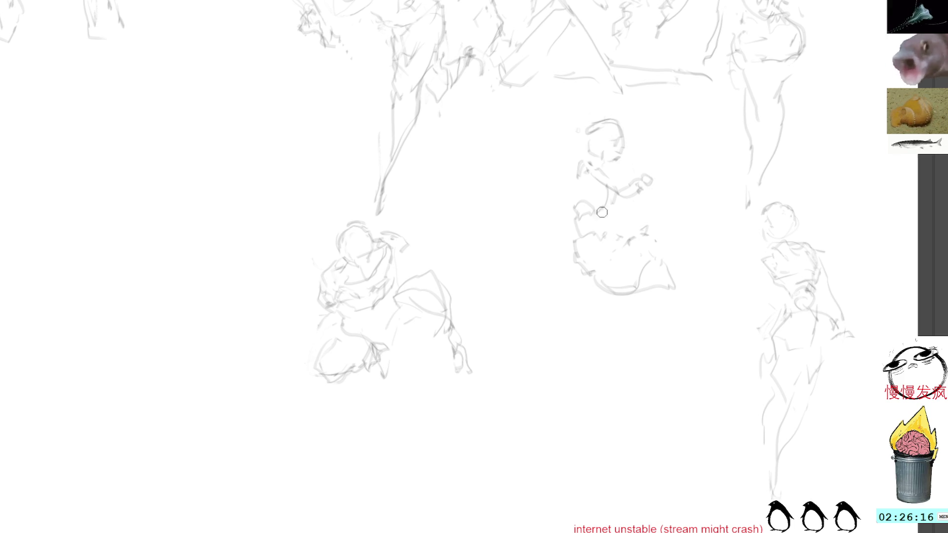
Step: Draw the left side of the torso and a left-chest stroke, undoing the waist stroke and arm strokes
{"action": "mouse_move", "coordinate": [581, 159]}
{"action": "left_mouse_down"}
{"action": "mouse_move", "coordinate": [568, 179]}
{"action": "mouse_move", "coordinate": [595, 202]}
{"action": "mouse_move", "coordinate": [573, 210]}
{"action": "mouse_move", "coordinate": [571, 239]}
{"action": "left_mouse_up"}
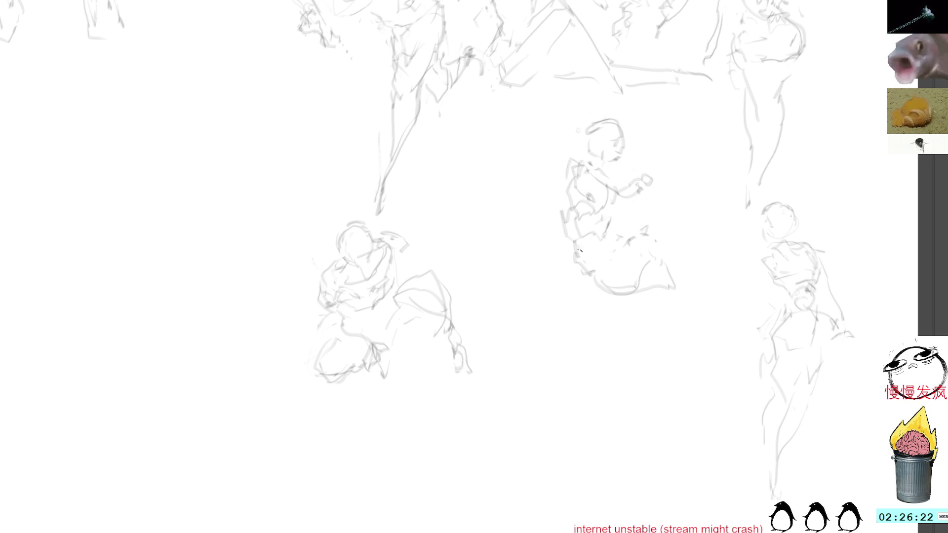
{"action": "key", "text": "ctrl+z"}
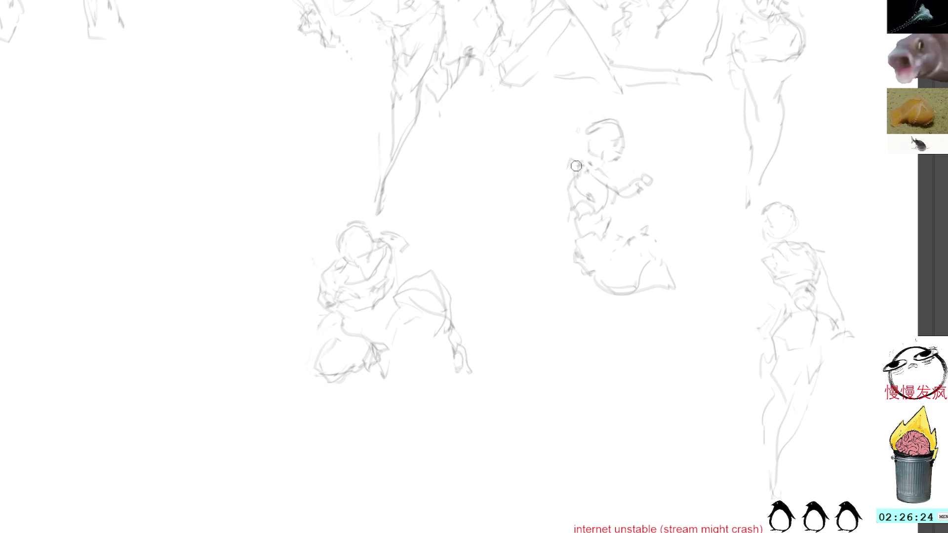
{"action": "mouse_move", "coordinate": [649, 176]}
{"action": "left_mouse_down"}
{"action": "mouse_move", "coordinate": [631, 182]}
{"action": "mouse_move", "coordinate": [637, 195]}
{"action": "left_mouse_up"}
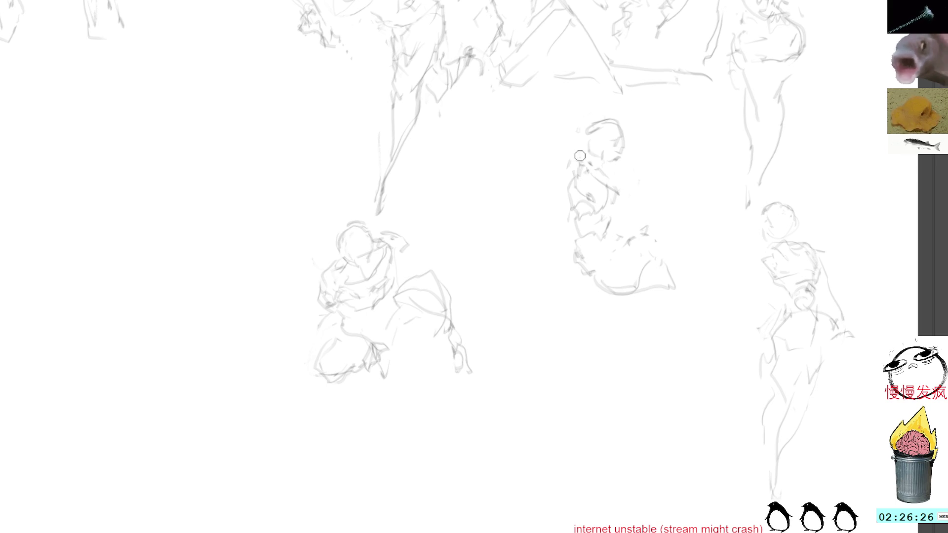
{"action": "left_click_drag", "start_coordinate": [567, 164], "coordinate": [576, 169]}
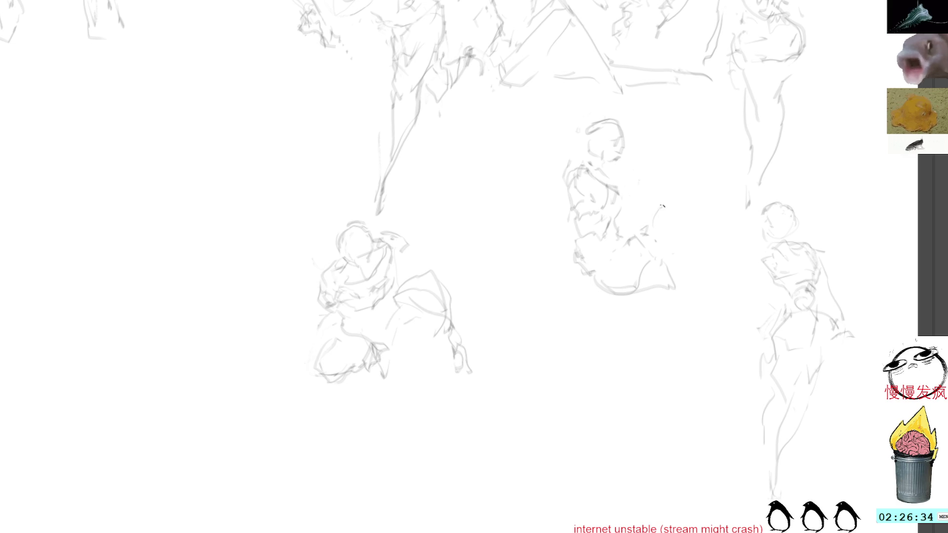
Step: Sketch the seated figure's right side and lap with long curves, then lasso the shoulder area
{"action": "mouse_move", "coordinate": [624, 272]}
{"action": "left_mouse_down"}
{"action": "mouse_move", "coordinate": [616, 209]}
{"action": "mouse_move", "coordinate": [650, 231]}
{"action": "mouse_move", "coordinate": [673, 284]}
{"action": "left_mouse_up"}
{"action": "left_click_drag", "start_coordinate": [634, 224], "coordinate": [689, 324]}
{"action": "left_click_drag", "start_coordinate": [673, 226], "coordinate": [706, 342]}
{"action": "left_click_drag", "start_coordinate": [636, 287], "coordinate": [675, 287]}
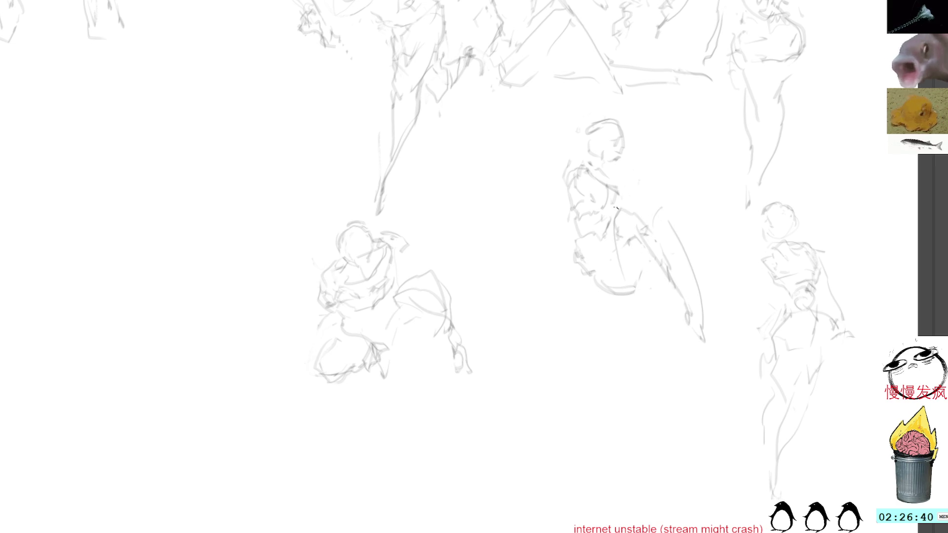
{"action": "mouse_move", "coordinate": [586, 170]}
{"action": "left_mouse_down"}
{"action": "mouse_move", "coordinate": [625, 194]}
{"action": "mouse_move", "coordinate": [654, 182]}
{"action": "mouse_move", "coordinate": [611, 195]}
{"action": "mouse_move", "coordinate": [650, 200]}
{"action": "mouse_move", "coordinate": [658, 343]}
{"action": "mouse_move", "coordinate": [655, 198]}
{"action": "left_mouse_up"}
Step: Delete the lassoed lap and leg strokes, then extend the outstretched arm and draw arm lines across the figure
{"action": "key", "text": "Delete"}
{"action": "key", "text": "ctrl+shift+a"}
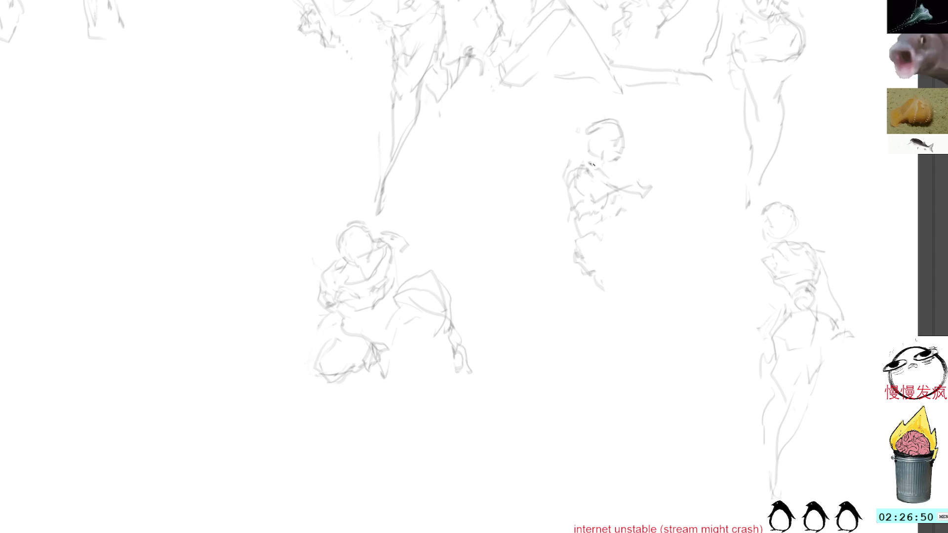
{"action": "left_click_drag", "start_coordinate": [661, 167], "coordinate": [660, 143]}
{"action": "key", "text": "ctrl+shift+a"}
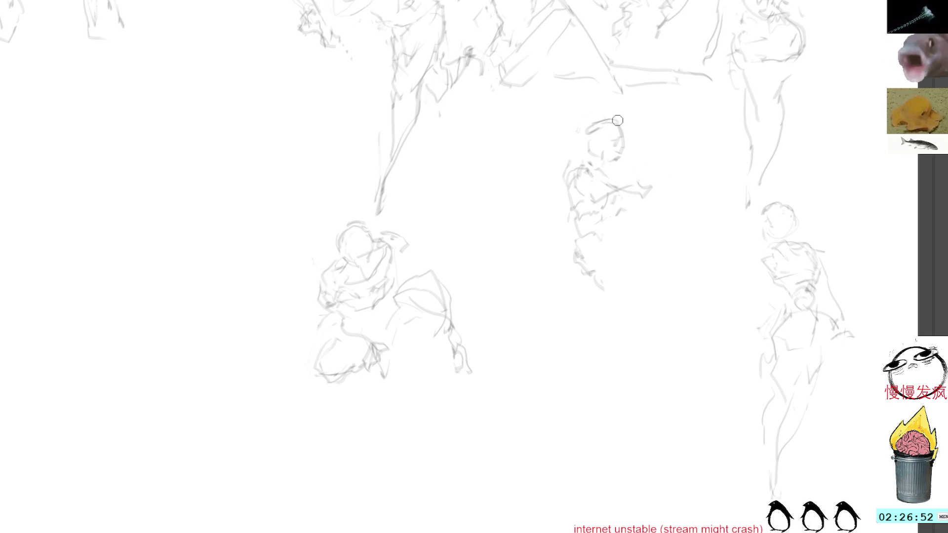
{"action": "mouse_move", "coordinate": [640, 196]}
{"action": "left_mouse_down"}
{"action": "mouse_move", "coordinate": [674, 202]}
{"action": "mouse_move", "coordinate": [617, 197]}
{"action": "left_mouse_up"}
{"action": "mouse_move", "coordinate": [582, 230]}
{"action": "left_mouse_down"}
{"action": "mouse_move", "coordinate": [642, 188]}
{"action": "mouse_move", "coordinate": [548, 227]}
{"action": "left_mouse_up"}
Step: Delete the strokes at the arm's end, redraw the arm across the body, add a side stroke, and deselect
{"action": "mouse_move", "coordinate": [662, 185]}
{"action": "left_mouse_down"}
{"action": "mouse_move", "coordinate": [688, 201]}
{"action": "mouse_move", "coordinate": [662, 190]}
{"action": "left_mouse_up"}
{"action": "key", "text": "Delete"}
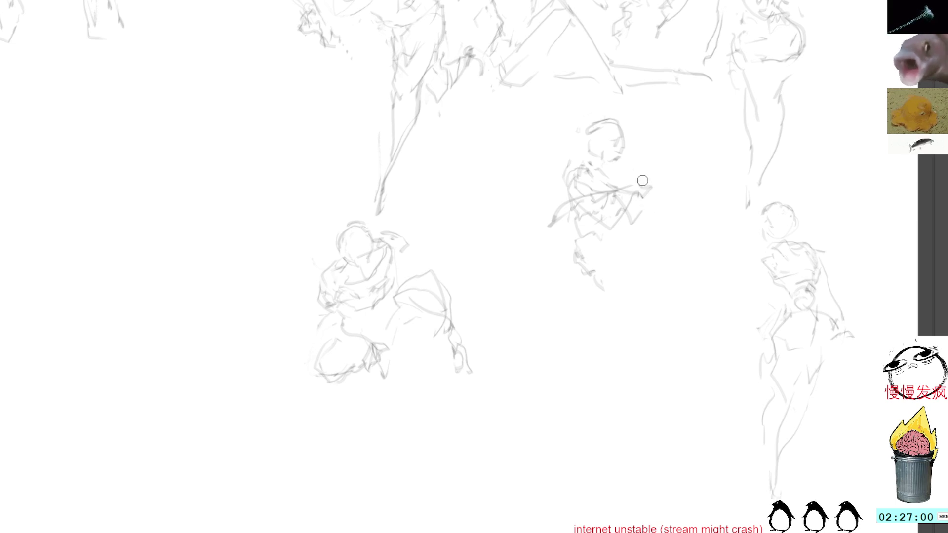
{"action": "left_click_drag", "start_coordinate": [583, 225], "coordinate": [625, 183]}
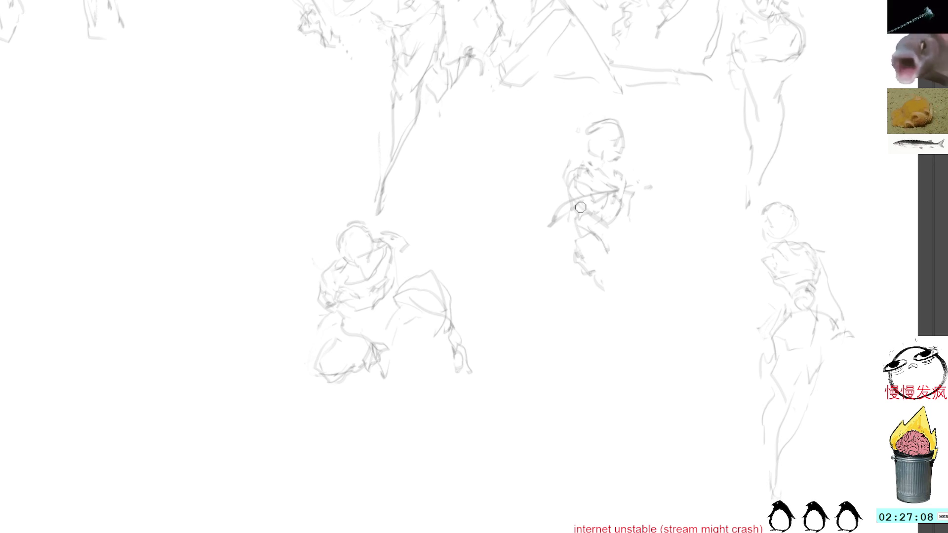
{"action": "mouse_move", "coordinate": [612, 275]}
{"action": "left_mouse_down"}
{"action": "mouse_move", "coordinate": [595, 232]}
{"action": "mouse_move", "coordinate": [575, 242]}
{"action": "left_mouse_up"}
{"action": "key", "text": "Delete"}
{"action": "key", "text": "ctrl+d"}
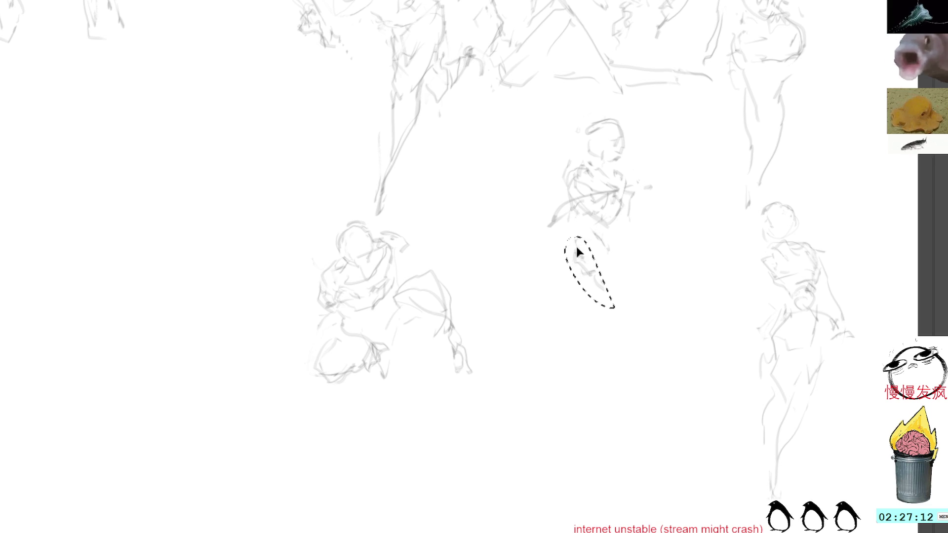
{"action": "key", "text": "ctrl+d"}
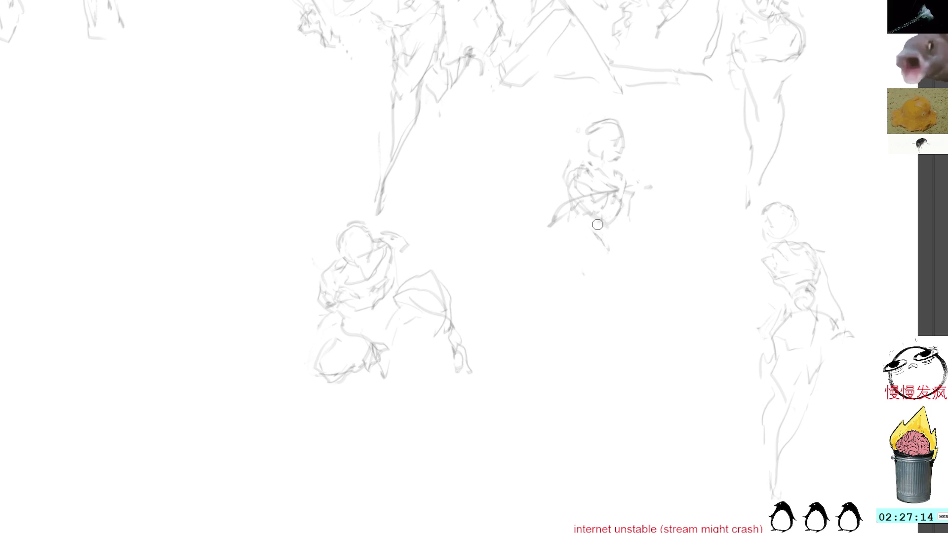
Step: Sketch short strokes along the middle figure's right side and extend its lower body
{"action": "left_click_drag", "start_coordinate": [608, 244], "coordinate": [624, 232]}
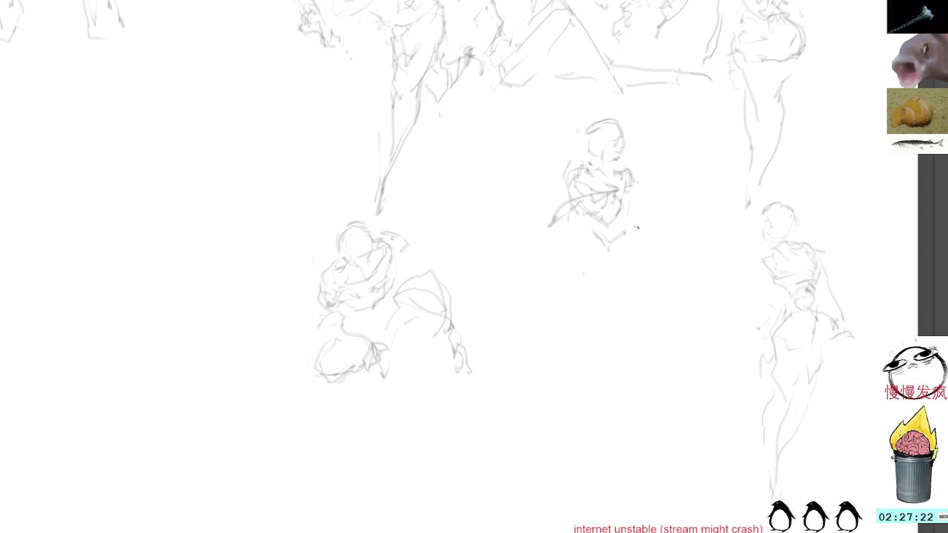
{"action": "left_click_drag", "start_coordinate": [623, 211], "coordinate": [636, 266]}
{"action": "left_click_drag", "start_coordinate": [590, 241], "coordinate": [613, 264]}
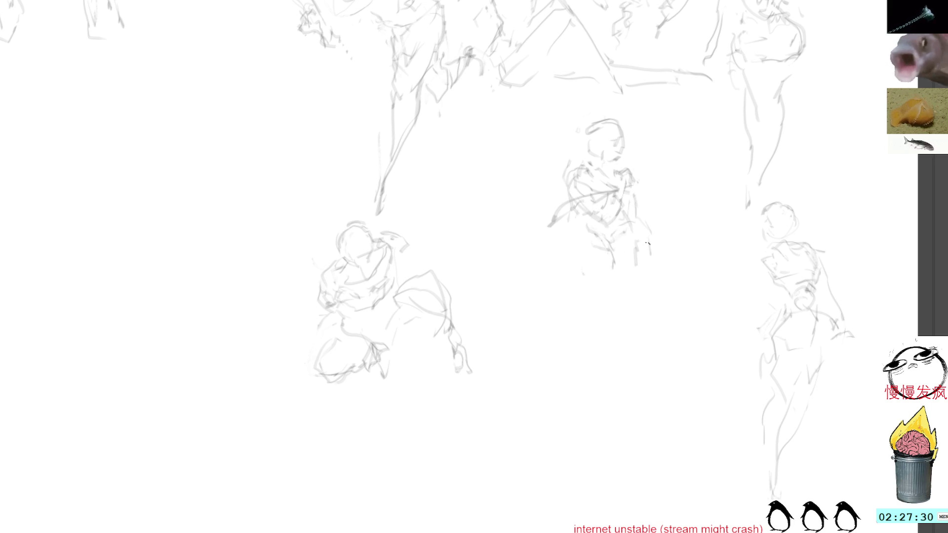
{"action": "left_click_drag", "start_coordinate": [641, 235], "coordinate": [647, 256]}
{"action": "left_click_drag", "start_coordinate": [641, 214], "coordinate": [643, 244]}
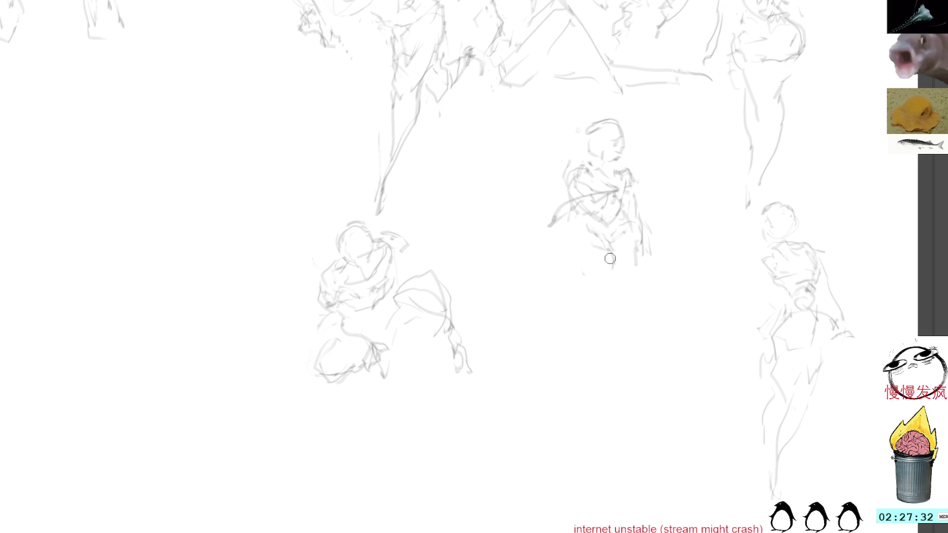
{"action": "left_click_drag", "start_coordinate": [608, 254], "coordinate": [596, 280]}
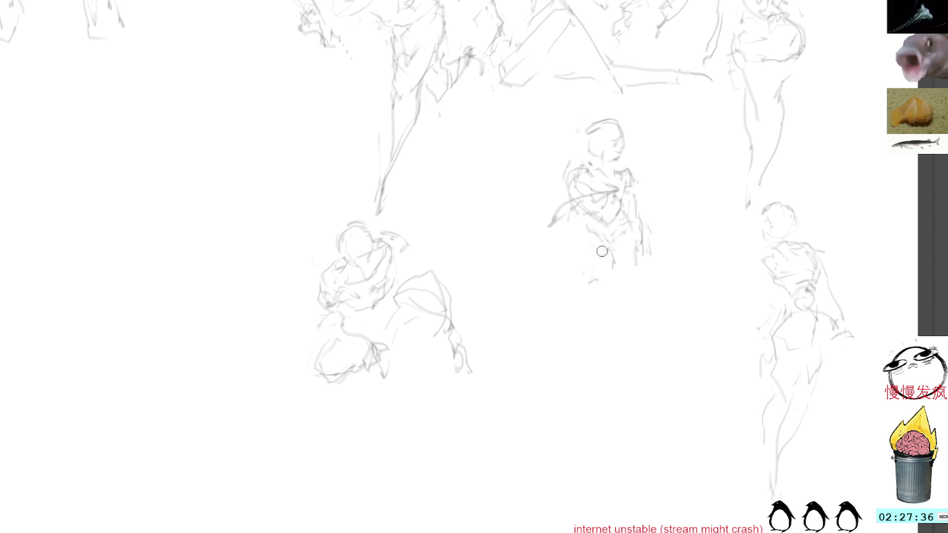
Step: Draw long lines down the right side and left leg to the feet, then lasso the figure
{"action": "left_click_drag", "start_coordinate": [614, 277], "coordinate": [635, 283]}
{"action": "mouse_move", "coordinate": [647, 226]}
{"action": "left_mouse_down"}
{"action": "mouse_move", "coordinate": [650, 286]}
{"action": "mouse_move", "coordinate": [636, 356]}
{"action": "left_mouse_up"}
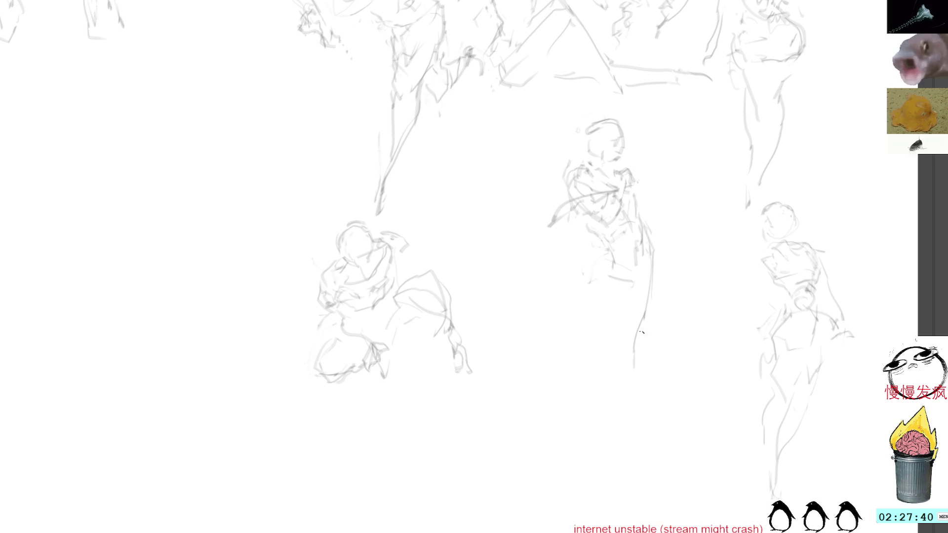
{"action": "left_click_drag", "start_coordinate": [657, 299], "coordinate": [640, 399]}
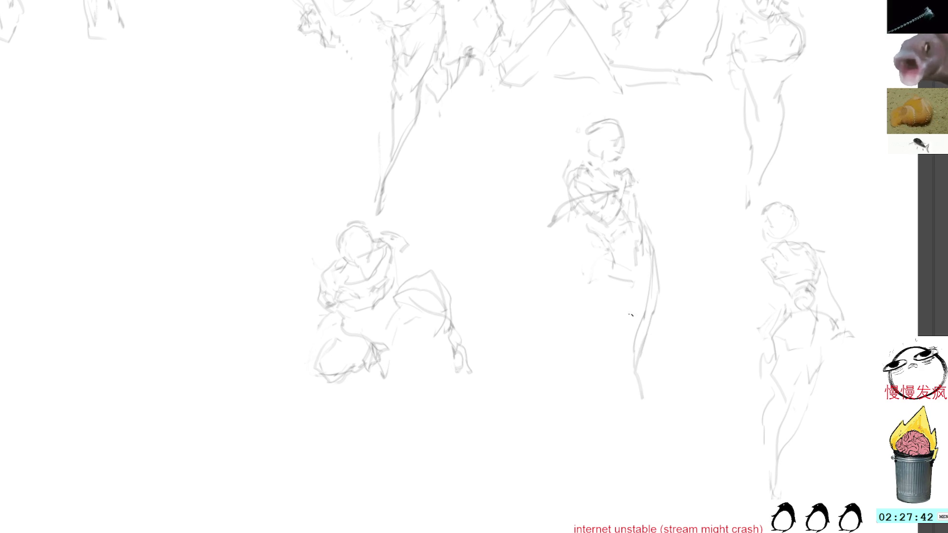
{"action": "left_click_drag", "start_coordinate": [597, 291], "coordinate": [588, 466]}
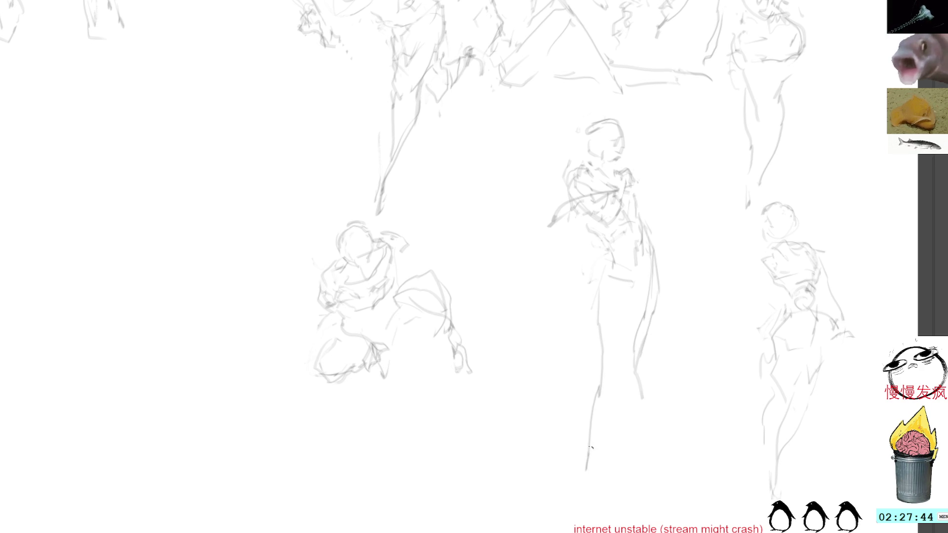
{"action": "left_click_drag", "start_coordinate": [592, 297], "coordinate": [595, 329]}
{"action": "left_click_drag", "start_coordinate": [592, 365], "coordinate": [582, 471]}
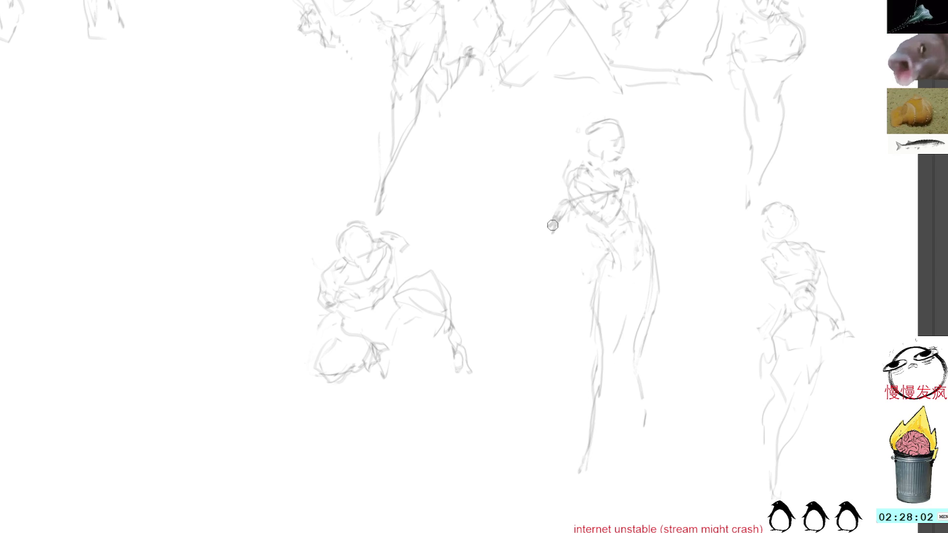
{"action": "mouse_move", "coordinate": [622, 103]}
{"action": "left_mouse_down"}
{"action": "mouse_move", "coordinate": [539, 175]}
{"action": "mouse_move", "coordinate": [677, 356]}
{"action": "left_mouse_up"}
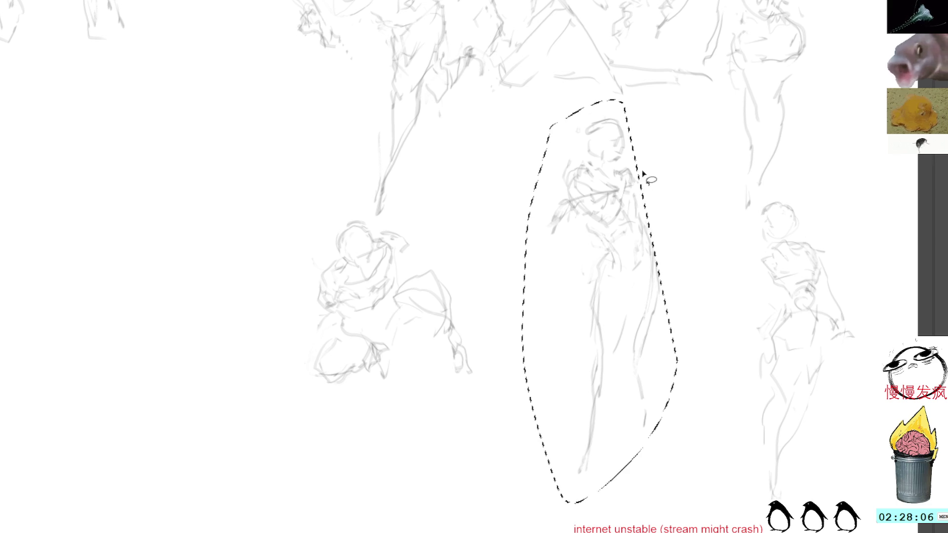
Step: Move the selected standing figure about 225 px right and shrink it slightly from the top
{"action": "key", "text": "ctrl+t"}
{"action": "mouse_move", "coordinate": [641, 214]}
{"action": "left_mouse_down"}
{"action": "mouse_move", "coordinate": [766, 198]}
{"action": "mouse_move", "coordinate": [850, 130]}
{"action": "mouse_move", "coordinate": [720, 190]}
{"action": "mouse_move", "coordinate": [715, 210]}
{"action": "left_mouse_up"}
{"action": "left_click_drag", "start_coordinate": [694, 84], "coordinate": [694, 116]}
{"action": "left_click_drag", "start_coordinate": [720, 160], "coordinate": [716, 132]}
{"action": "key", "text": "Return"}
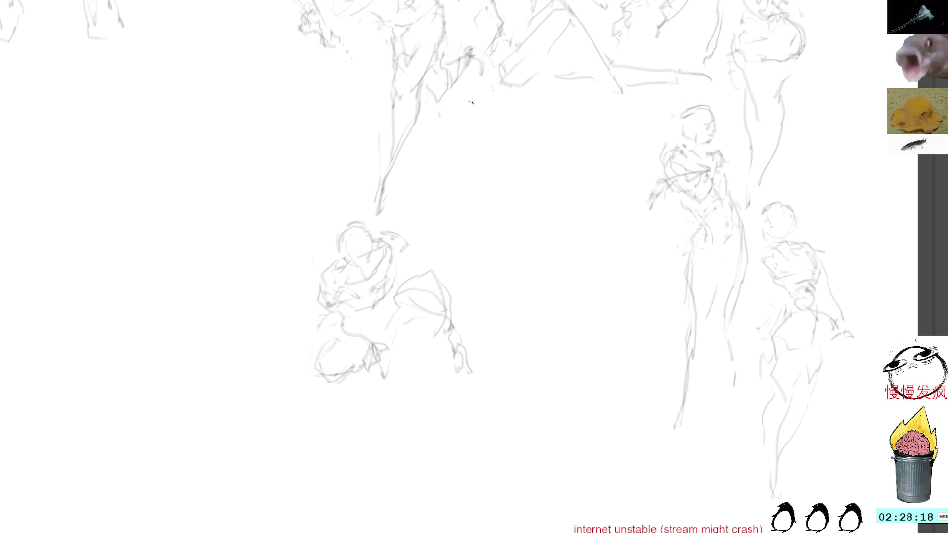
Step: Rough in a new gesture curve, body and base in the cleared central space
{"action": "mouse_move", "coordinate": [480, 245]}
{"action": "left_mouse_down"}
{"action": "mouse_move", "coordinate": [526, 195]}
{"action": "mouse_move", "coordinate": [559, 292]}
{"action": "left_mouse_up"}
{"action": "left_click_drag", "start_coordinate": [531, 198], "coordinate": [525, 300]}
{"action": "left_click_drag", "start_coordinate": [538, 301], "coordinate": [556, 320]}
{"action": "mouse_move", "coordinate": [532, 197]}
{"action": "left_mouse_down"}
{"action": "mouse_move", "coordinate": [520, 305]}
{"action": "mouse_move", "coordinate": [556, 321]}
{"action": "mouse_move", "coordinate": [524, 299]}
{"action": "mouse_move", "coordinate": [561, 309]}
{"action": "mouse_move", "coordinate": [558, 293]}
{"action": "mouse_move", "coordinate": [591, 282]}
{"action": "mouse_move", "coordinate": [573, 258]}
{"action": "left_mouse_up"}
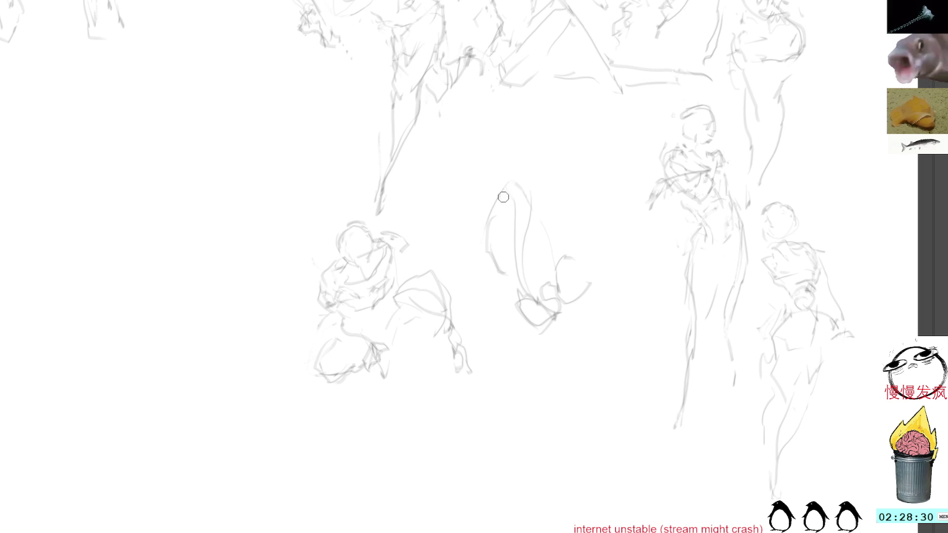
Step: Draw the new figure's rising back line and outline its top and right side
{"action": "mouse_move", "coordinate": [508, 178]}
{"action": "left_mouse_down"}
{"action": "mouse_move", "coordinate": [482, 244]}
{"action": "mouse_move", "coordinate": [502, 269]}
{"action": "left_mouse_up"}
{"action": "key", "text": "ctrl+z"}
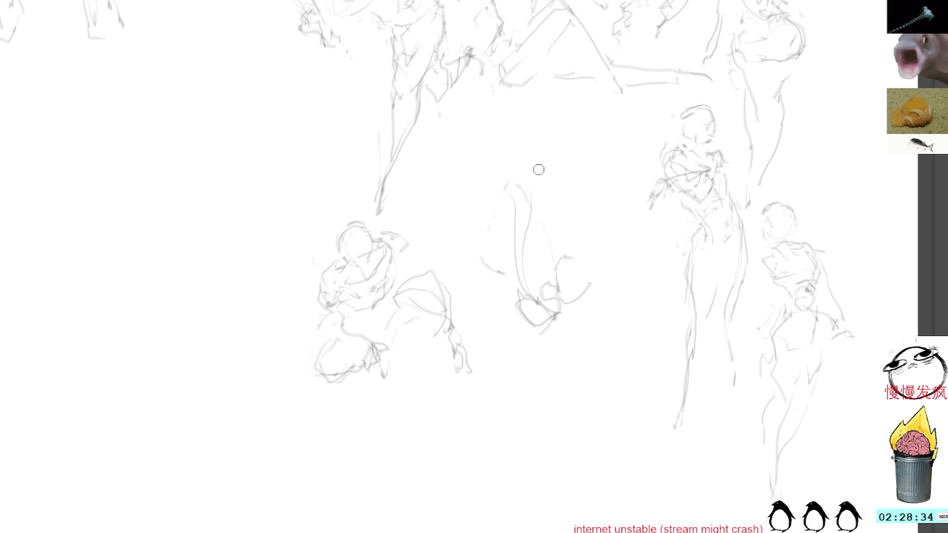
{"action": "mouse_move", "coordinate": [514, 197]}
{"action": "left_mouse_down"}
{"action": "mouse_move", "coordinate": [526, 183]}
{"action": "mouse_move", "coordinate": [552, 222]}
{"action": "mouse_move", "coordinate": [541, 250]}
{"action": "left_mouse_up"}
{"action": "mouse_move", "coordinate": [509, 204]}
{"action": "left_mouse_down"}
{"action": "mouse_move", "coordinate": [532, 184]}
{"action": "mouse_move", "coordinate": [553, 227]}
{"action": "mouse_move", "coordinate": [543, 249]}
{"action": "left_mouse_up"}
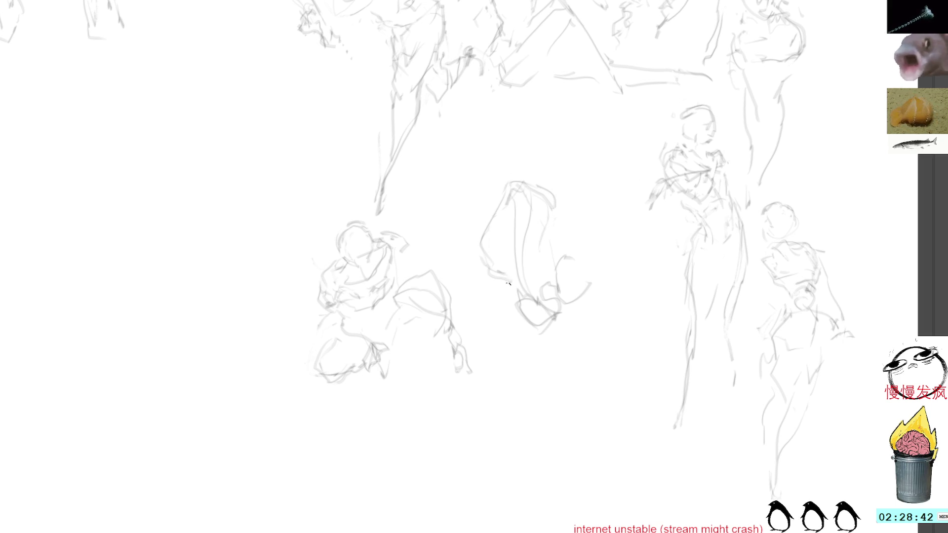
Step: Replace the curve on the figure's right with a redrawn one and add a rounded lower loop
{"action": "mouse_move", "coordinate": [598, 229]}
{"action": "left_mouse_down"}
{"action": "mouse_move", "coordinate": [648, 275]}
{"action": "mouse_move", "coordinate": [600, 305]}
{"action": "left_mouse_up"}
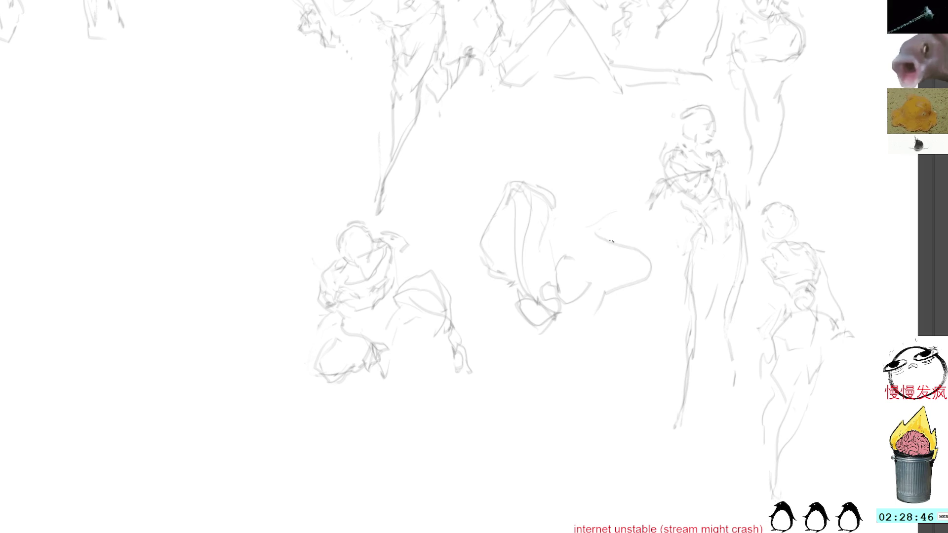
{"action": "key", "text": "l"}
{"action": "mouse_move", "coordinate": [599, 229]}
{"action": "left_mouse_down"}
{"action": "mouse_move", "coordinate": [611, 337]}
{"action": "mouse_move", "coordinate": [652, 247]}
{"action": "left_mouse_up"}
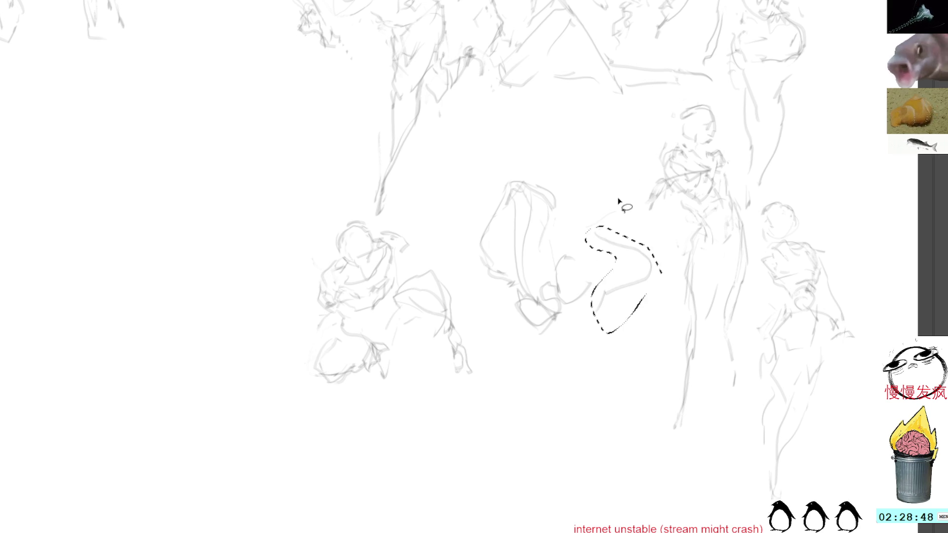
{"action": "key", "text": "Delete"}
{"action": "key", "text": "ctrl+shift+a"}
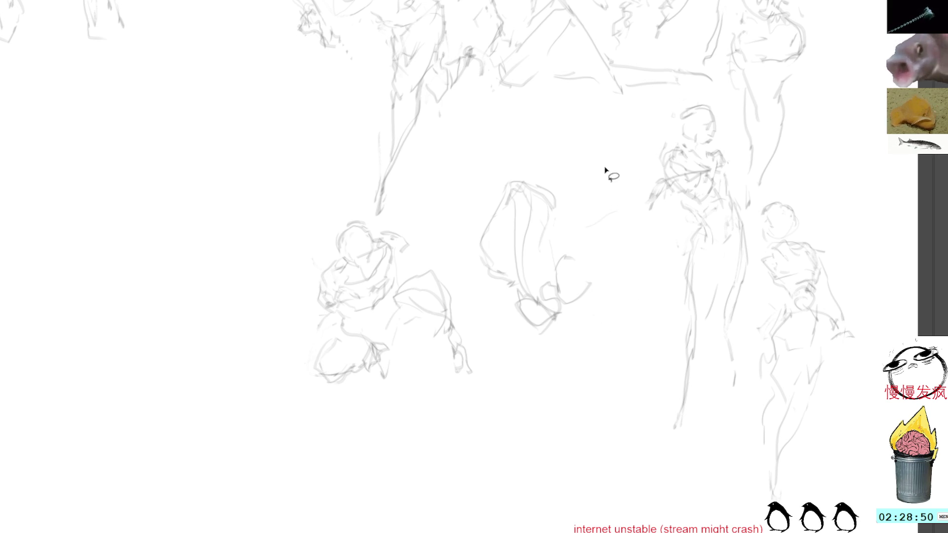
{"action": "mouse_move", "coordinate": [604, 246]}
{"action": "left_mouse_down"}
{"action": "mouse_move", "coordinate": [631, 258]}
{"action": "mouse_move", "coordinate": [634, 278]}
{"action": "mouse_move", "coordinate": [587, 339]}
{"action": "mouse_move", "coordinate": [586, 355]}
{"action": "mouse_move", "coordinate": [610, 359]}
{"action": "mouse_move", "coordinate": [638, 342]}
{"action": "mouse_move", "coordinate": [617, 324]}
{"action": "left_mouse_up"}
{"action": "key", "text": "ctrl+z"}
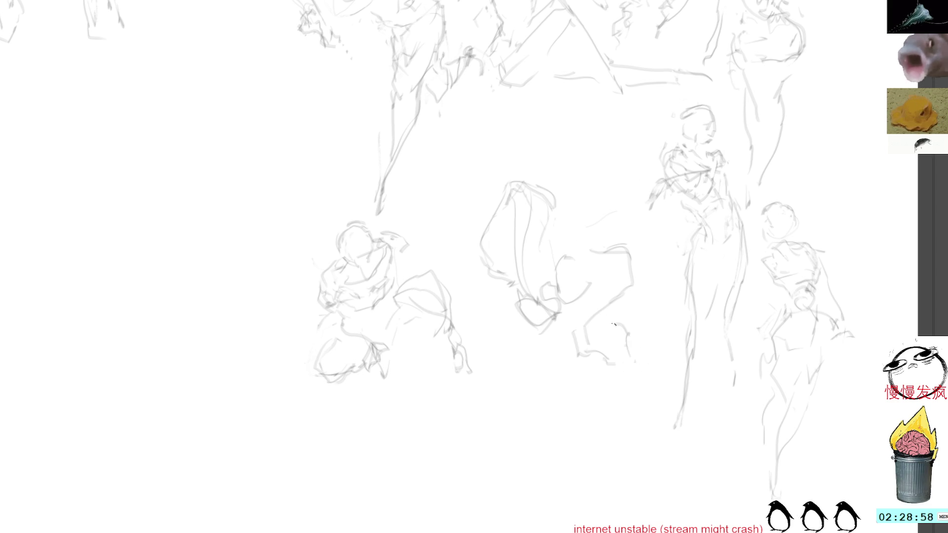
{"action": "mouse_move", "coordinate": [560, 312]}
{"action": "left_mouse_down"}
{"action": "mouse_move", "coordinate": [589, 299]}
{"action": "mouse_move", "coordinate": [573, 261]}
{"action": "mouse_move", "coordinate": [567, 281]}
{"action": "mouse_move", "coordinate": [575, 270]}
{"action": "left_mouse_up"}
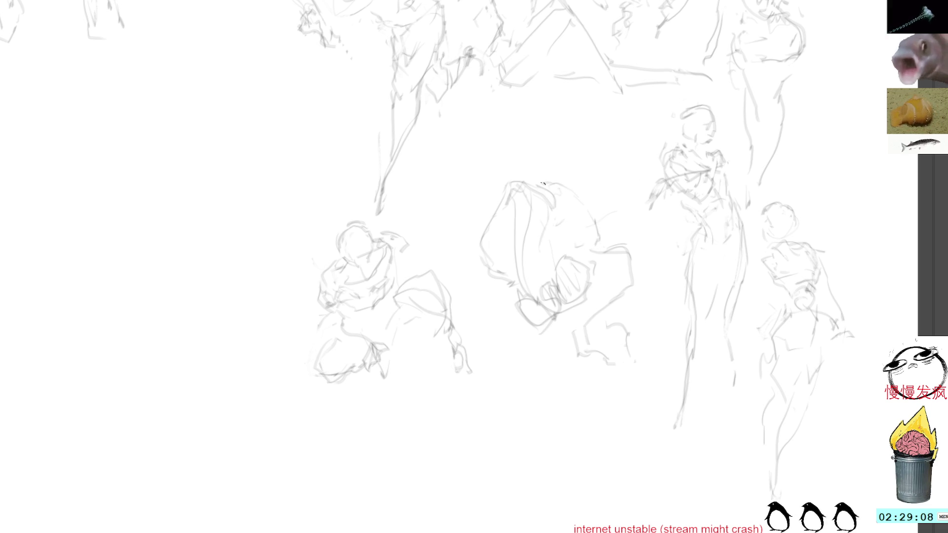
Step: Draw the upper back edge and a head arc, deleting unwanted strokes at the lower right
{"action": "left_click_drag", "start_coordinate": [552, 182], "coordinate": [602, 249]}
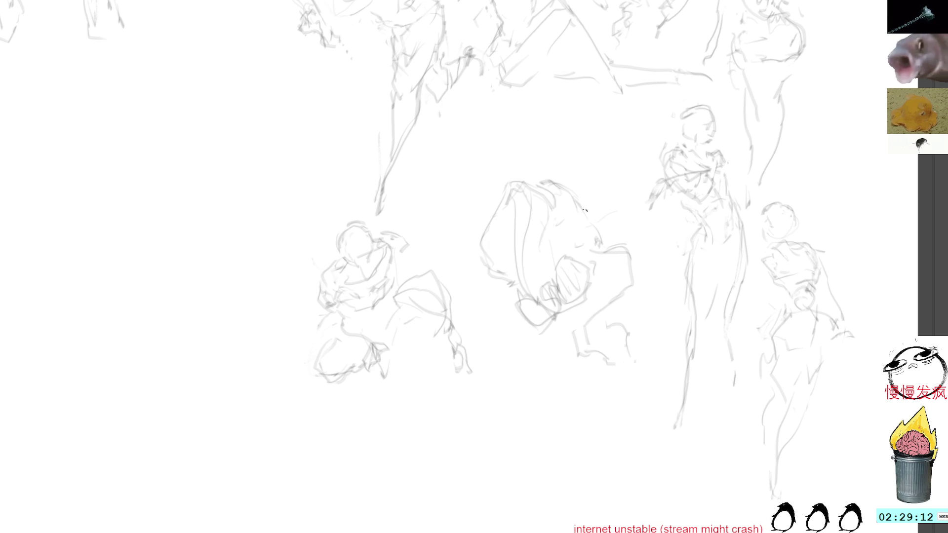
{"action": "mouse_move", "coordinate": [599, 181]}
{"action": "left_mouse_down"}
{"action": "mouse_move", "coordinate": [615, 199]}
{"action": "mouse_move", "coordinate": [608, 217]}
{"action": "mouse_move", "coordinate": [607, 208]}
{"action": "left_mouse_up"}
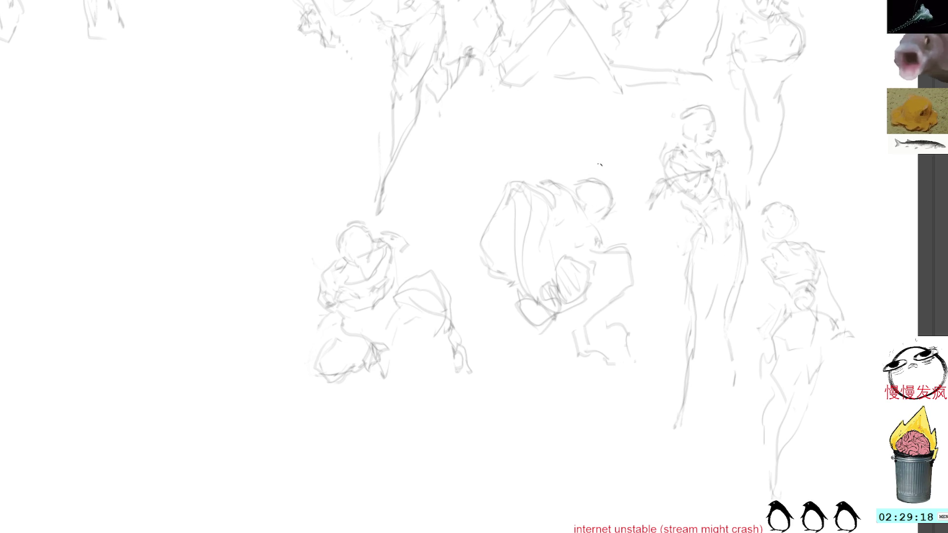
{"action": "key", "text": "ctrl+z"}
{"action": "key", "text": "ctrl+z"}
{"action": "key", "text": "ctrl+z"}
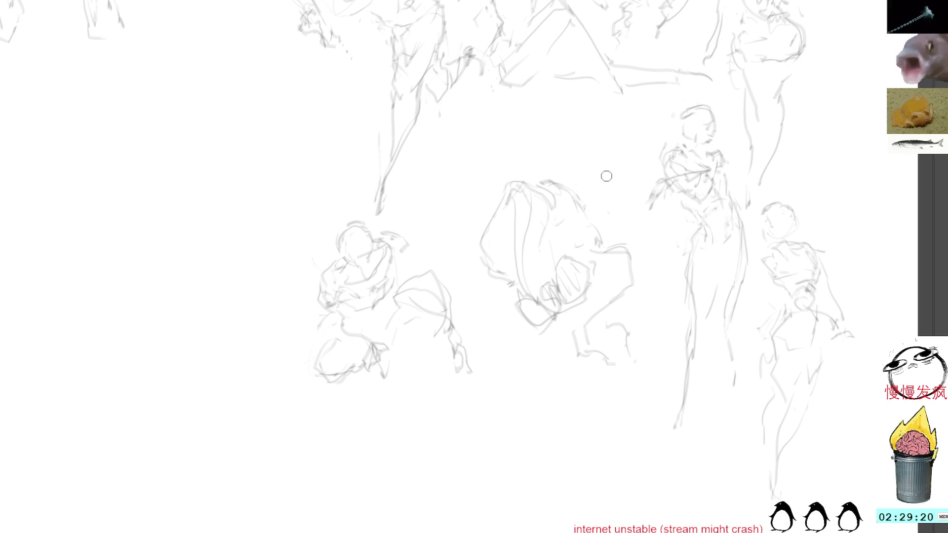
{"action": "left_click_drag", "start_coordinate": [581, 193], "coordinate": [611, 214]}
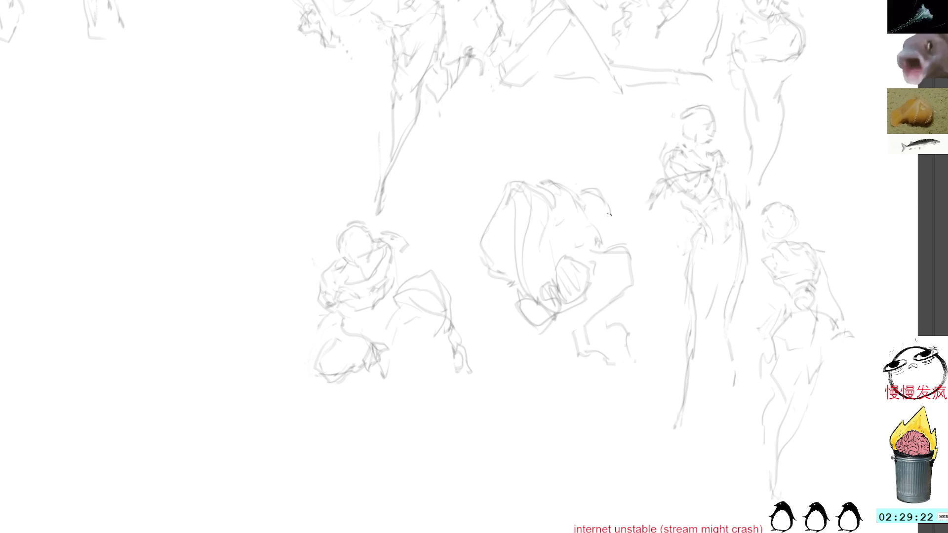
{"action": "left_click_drag", "start_coordinate": [609, 297], "coordinate": [563, 362]}
{"action": "mouse_move", "coordinate": [612, 311]}
{"action": "left_mouse_down"}
{"action": "mouse_move", "coordinate": [633, 386]}
{"action": "mouse_move", "coordinate": [615, 311]}
{"action": "left_mouse_up"}
{"action": "key", "text": "Delete"}
{"action": "key", "text": "ctrl+shift+a"}
Step: Delete the hatched oval and add faint strokes along the figure's lower part
{"action": "left_click_drag", "start_coordinate": [627, 275], "coordinate": [613, 311]}
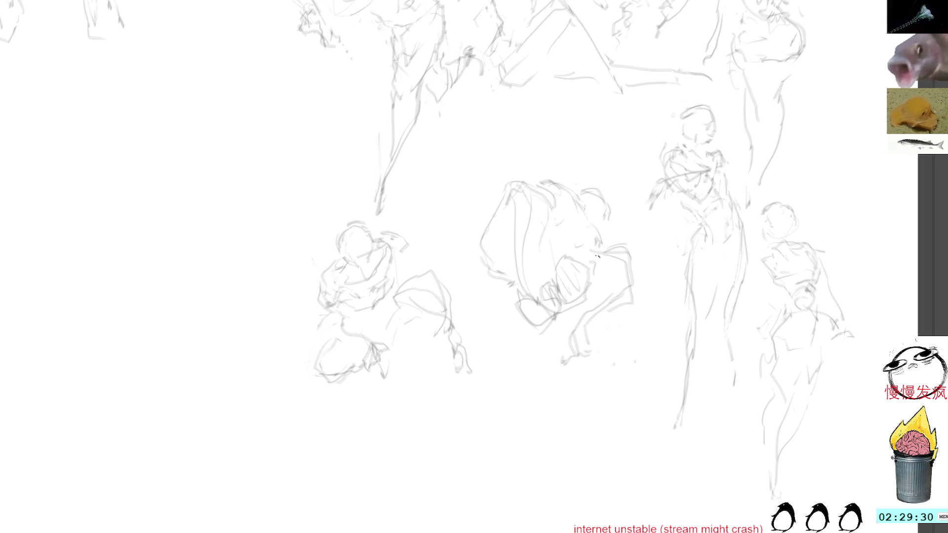
{"action": "mouse_move", "coordinate": [577, 256]}
{"action": "left_mouse_down"}
{"action": "mouse_move", "coordinate": [541, 299]}
{"action": "mouse_move", "coordinate": [576, 258]}
{"action": "left_mouse_up"}
{"action": "key", "text": "Delete"}
{"action": "key", "text": "ctrl+shift+a"}
{"action": "mouse_move", "coordinate": [515, 236]}
{"action": "left_mouse_down"}
{"action": "mouse_move", "coordinate": [540, 334]}
{"action": "mouse_move", "coordinate": [545, 283]}
{"action": "left_mouse_up"}
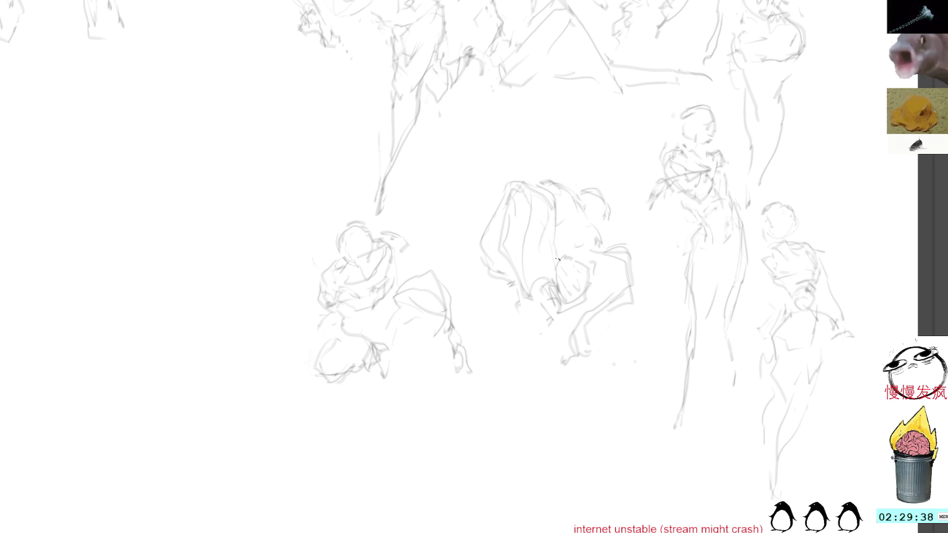
{"action": "mouse_move", "coordinate": [526, 298]}
{"action": "left_mouse_down"}
{"action": "mouse_move", "coordinate": [538, 283]}
{"action": "mouse_move", "coordinate": [528, 311]}
{"action": "mouse_move", "coordinate": [522, 307]}
{"action": "mouse_move", "coordinate": [527, 332]}
{"action": "mouse_move", "coordinate": [561, 342]}
{"action": "left_mouse_up"}
{"action": "mouse_move", "coordinate": [521, 315]}
{"action": "left_mouse_down"}
{"action": "mouse_move", "coordinate": [515, 329]}
{"action": "mouse_move", "coordinate": [556, 351]}
{"action": "mouse_move", "coordinate": [561, 327]}
{"action": "mouse_move", "coordinate": [584, 308]}
{"action": "left_mouse_up"}
{"action": "key", "text": "ctrl+z"}
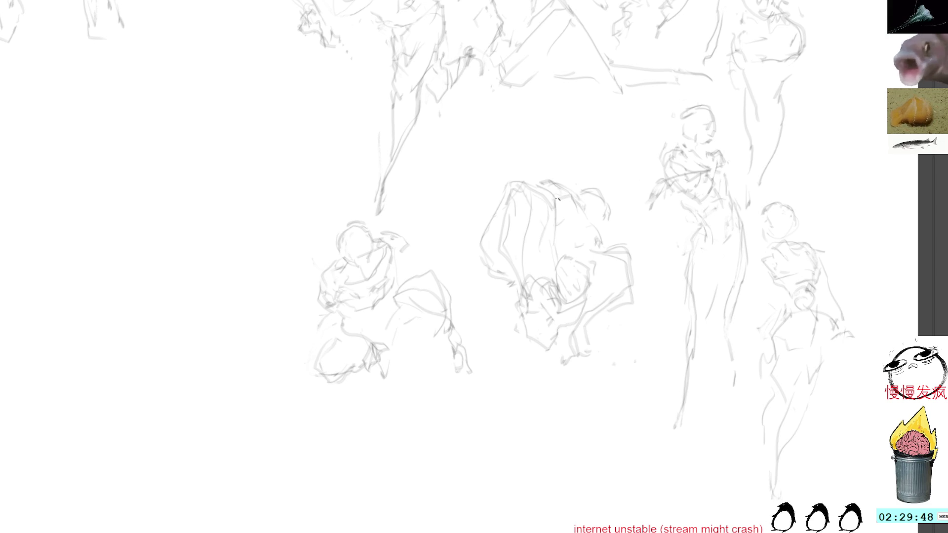
Step: Remove the oval in the lower middle, redraw the middle strokes, and select the whole figure
{"action": "left_click_drag", "start_coordinate": [561, 201], "coordinate": [556, 187]}
{"action": "key", "text": "ctrl+z"}
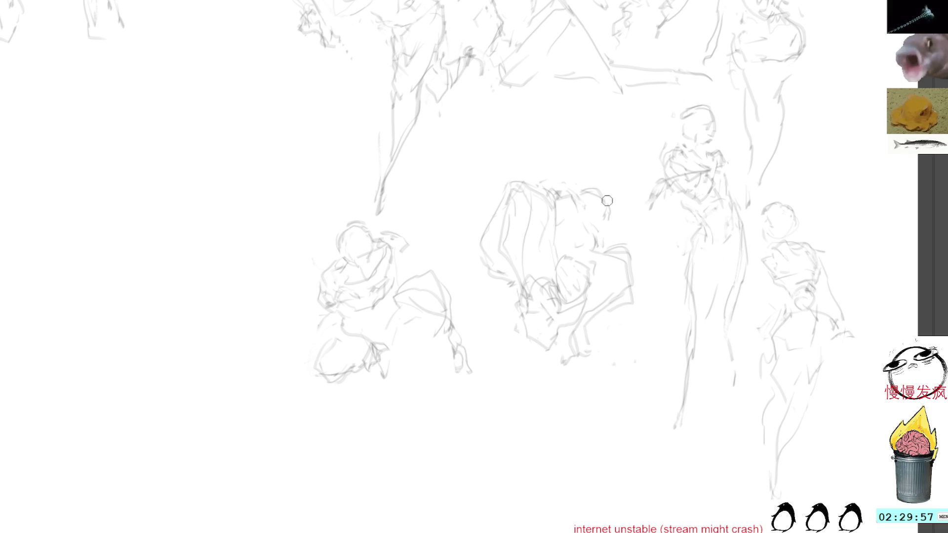
{"action": "mouse_move", "coordinate": [568, 277]}
{"action": "left_mouse_down"}
{"action": "mouse_move", "coordinate": [566, 320]}
{"action": "mouse_move", "coordinate": [569, 268]}
{"action": "left_mouse_up"}
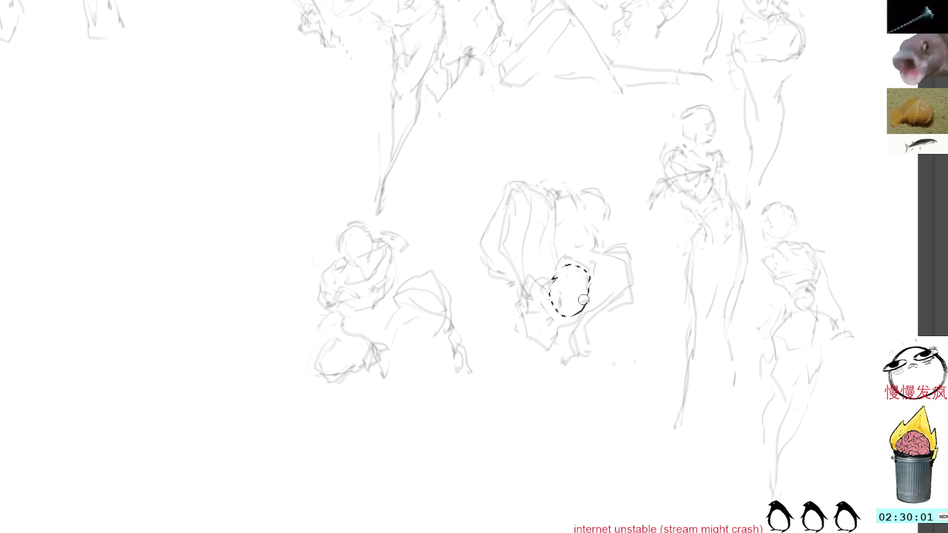
{"action": "key", "text": "ctrl+d"}
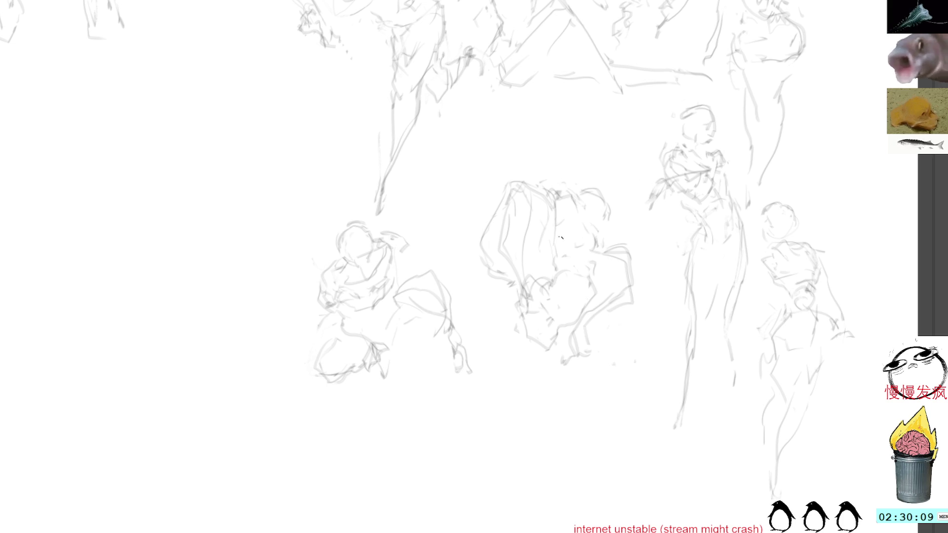
{"action": "left_click_drag", "start_coordinate": [626, 258], "coordinate": [590, 278]}
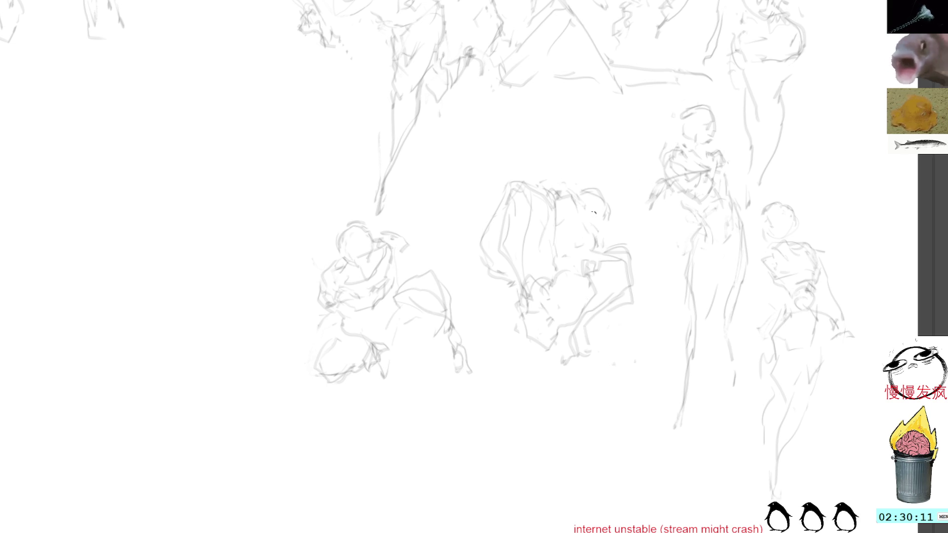
{"action": "mouse_move", "coordinate": [624, 170]}
{"action": "left_mouse_down"}
{"action": "mouse_move", "coordinate": [451, 255]}
{"action": "mouse_move", "coordinate": [649, 262]}
{"action": "mouse_move", "coordinate": [568, 139]}
{"action": "left_mouse_up"}
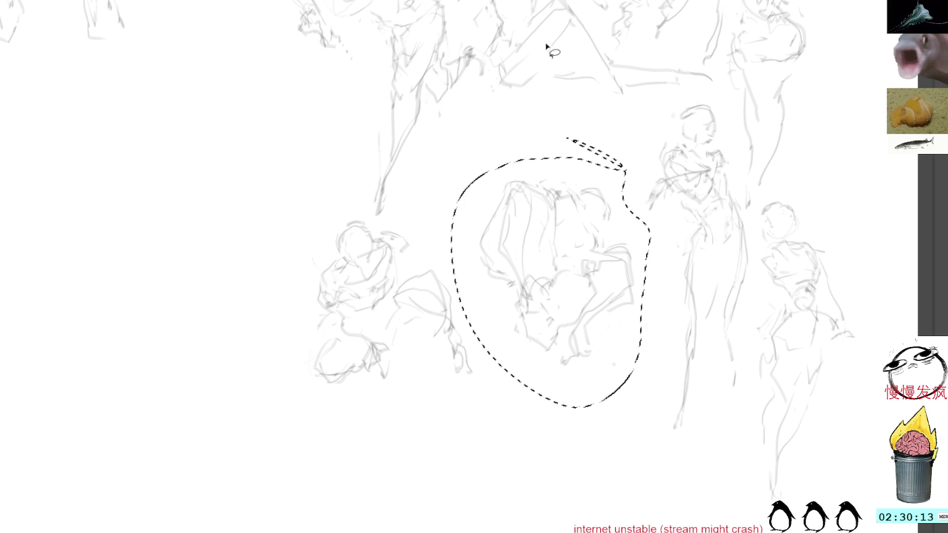
Step: Cancel the transform, sketch a head shape on the central figure, and clear the selections
{"action": "key", "text": "ctrl+t"}
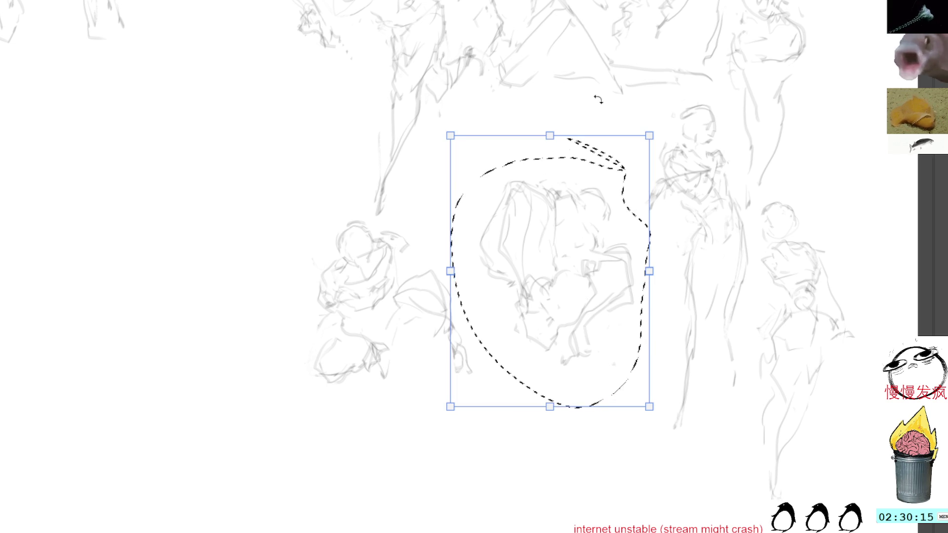
{"action": "key", "text": "Return"}
{"action": "key", "text": "ctrl+d"}
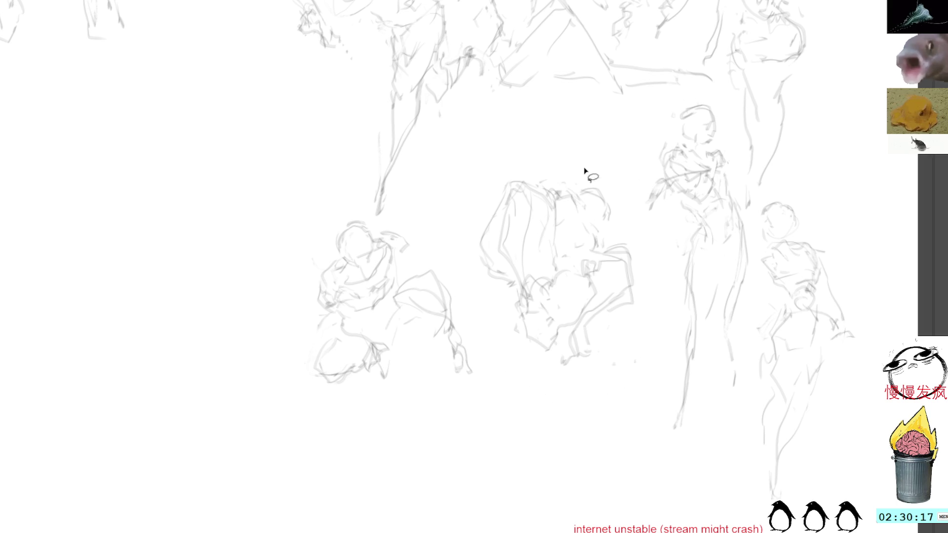
{"action": "mouse_move", "coordinate": [538, 317]}
{"action": "left_mouse_down"}
{"action": "mouse_move", "coordinate": [558, 321]}
{"action": "mouse_move", "coordinate": [526, 331]}
{"action": "mouse_move", "coordinate": [563, 350]}
{"action": "mouse_move", "coordinate": [538, 292]}
{"action": "mouse_move", "coordinate": [548, 321]}
{"action": "mouse_move", "coordinate": [543, 313]}
{"action": "mouse_move", "coordinate": [536, 327]}
{"action": "mouse_move", "coordinate": [565, 348]}
{"action": "mouse_move", "coordinate": [568, 327]}
{"action": "mouse_move", "coordinate": [558, 325]}
{"action": "mouse_move", "coordinate": [586, 351]}
{"action": "left_mouse_up"}
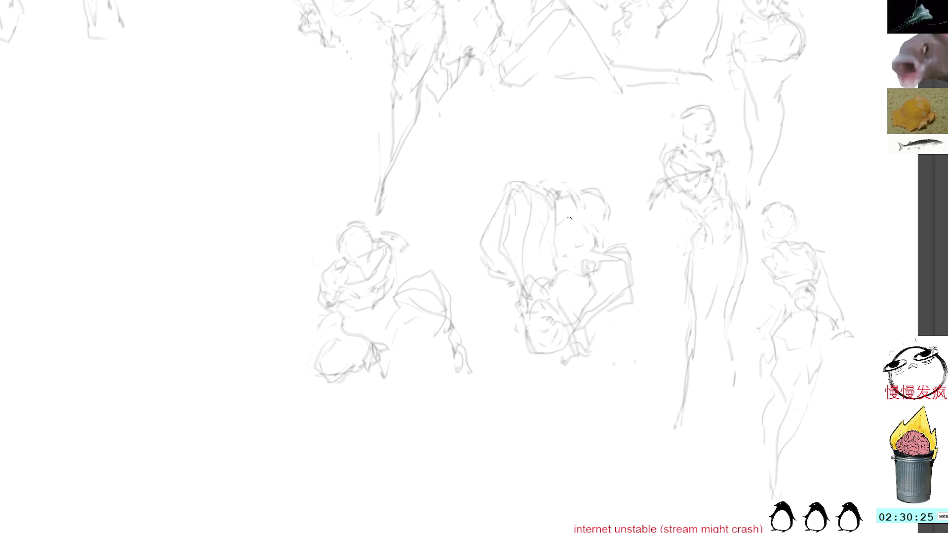
{"action": "mouse_move", "coordinate": [567, 258]}
{"action": "left_mouse_down"}
{"action": "mouse_move", "coordinate": [585, 312]}
{"action": "mouse_move", "coordinate": [580, 264]}
{"action": "left_mouse_up"}
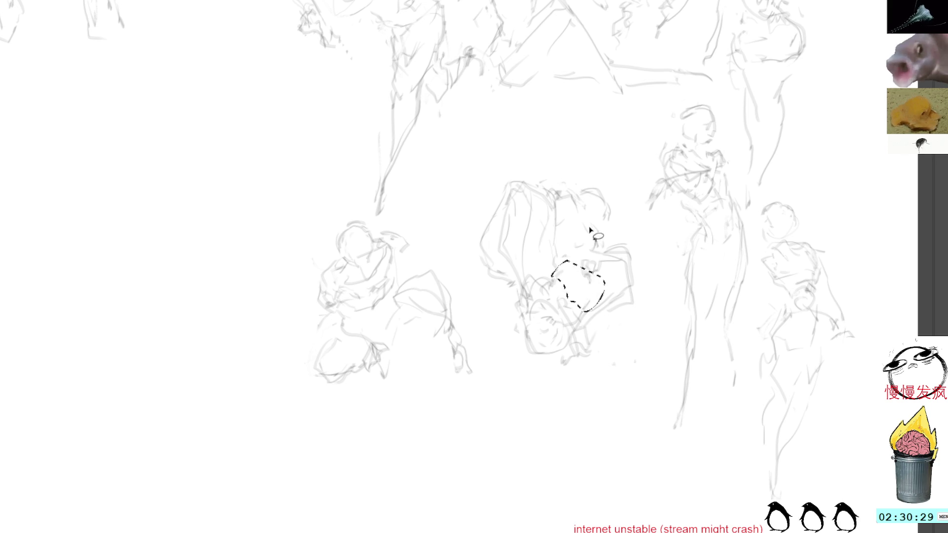
{"action": "key", "text": "ctrl+d"}
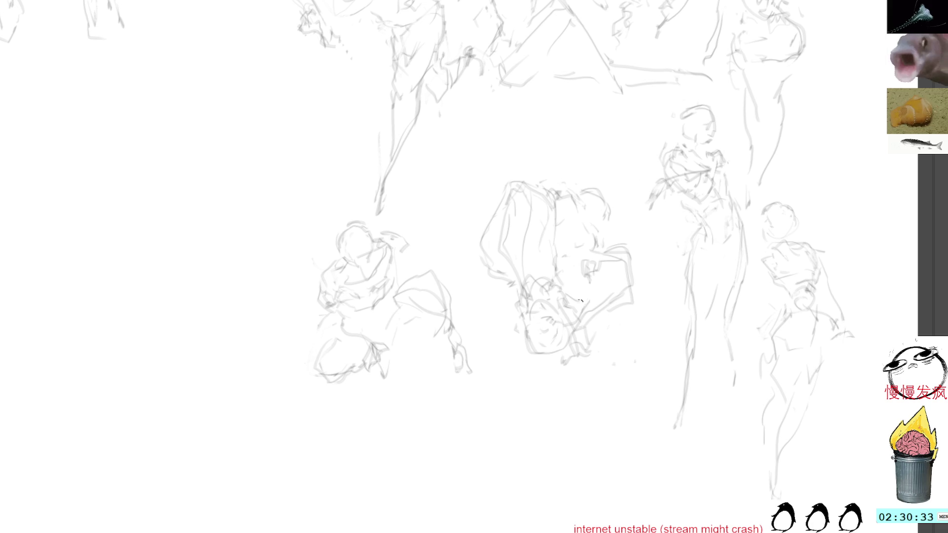
Step: Lasso the central figure, shrink it, and move it to the canvas's right edge
{"action": "mouse_move", "coordinate": [644, 345]}
{"action": "left_mouse_down"}
{"action": "mouse_move", "coordinate": [654, 292]}
{"action": "mouse_move", "coordinate": [629, 212]}
{"action": "mouse_move", "coordinate": [466, 322]}
{"action": "mouse_move", "coordinate": [610, 399]}
{"action": "left_mouse_up"}
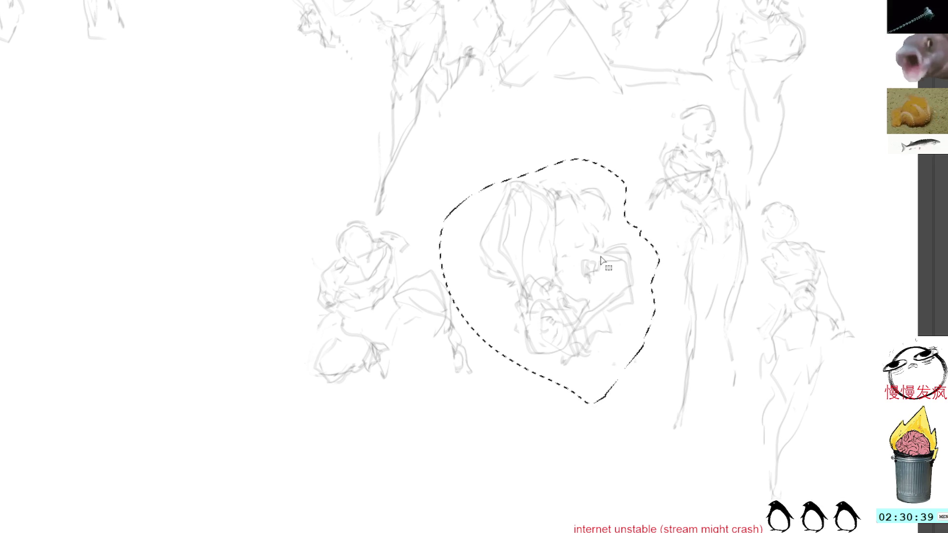
{"action": "mouse_move", "coordinate": [438, 208]}
{"action": "left_mouse_down"}
{"action": "mouse_move", "coordinate": [424, 300]}
{"action": "mouse_move", "coordinate": [435, 212]}
{"action": "left_mouse_up"}
{"action": "key", "text": "ctrl+t"}
{"action": "mouse_move", "coordinate": [589, 259]}
{"action": "left_mouse_down"}
{"action": "mouse_move", "coordinate": [562, 237]}
{"action": "mouse_move", "coordinate": [514, 225]}
{"action": "mouse_move", "coordinate": [519, 213]}
{"action": "left_mouse_up"}
{"action": "left_click_drag", "start_coordinate": [584, 93], "coordinate": [564, 119]}
{"action": "mouse_move", "coordinate": [521, 160]}
{"action": "left_mouse_down"}
{"action": "mouse_move", "coordinate": [867, 147]}
{"action": "mouse_move", "coordinate": [887, 171]}
{"action": "mouse_move", "coordinate": [892, 159]}
{"action": "left_mouse_up"}
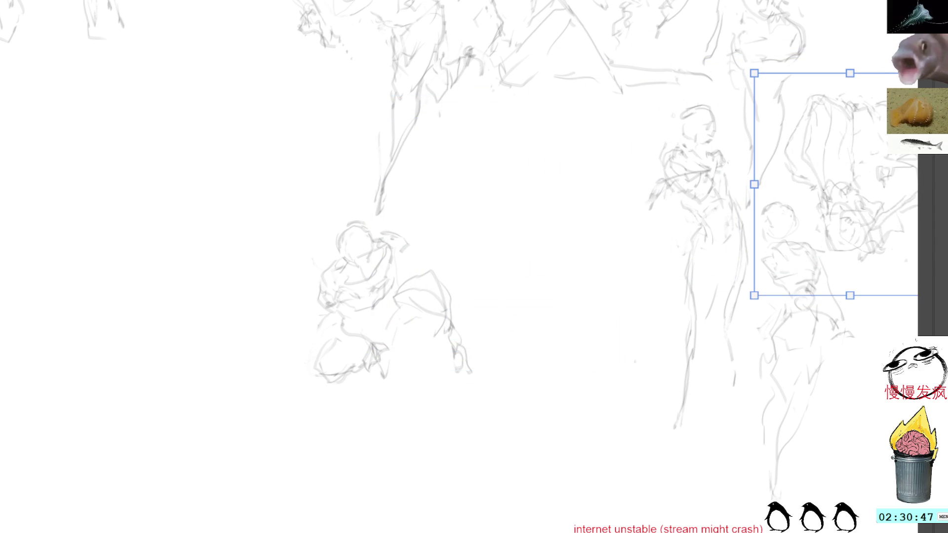
{"action": "key", "text": "Return"}
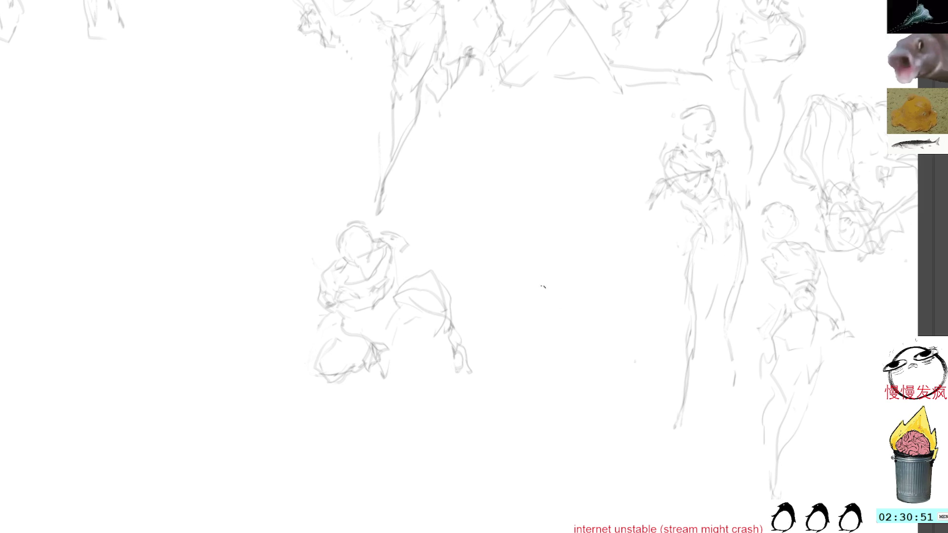
Step: Draw the curled figure's curved back, head arc and rounded body outline
{"action": "mouse_move", "coordinate": [494, 120]}
{"action": "left_mouse_down"}
{"action": "mouse_move", "coordinate": [471, 127]}
{"action": "mouse_move", "coordinate": [445, 213]}
{"action": "left_mouse_up"}
{"action": "mouse_move", "coordinate": [497, 118]}
{"action": "left_mouse_down"}
{"action": "mouse_move", "coordinate": [437, 213]}
{"action": "mouse_move", "coordinate": [477, 231]}
{"action": "left_mouse_up"}
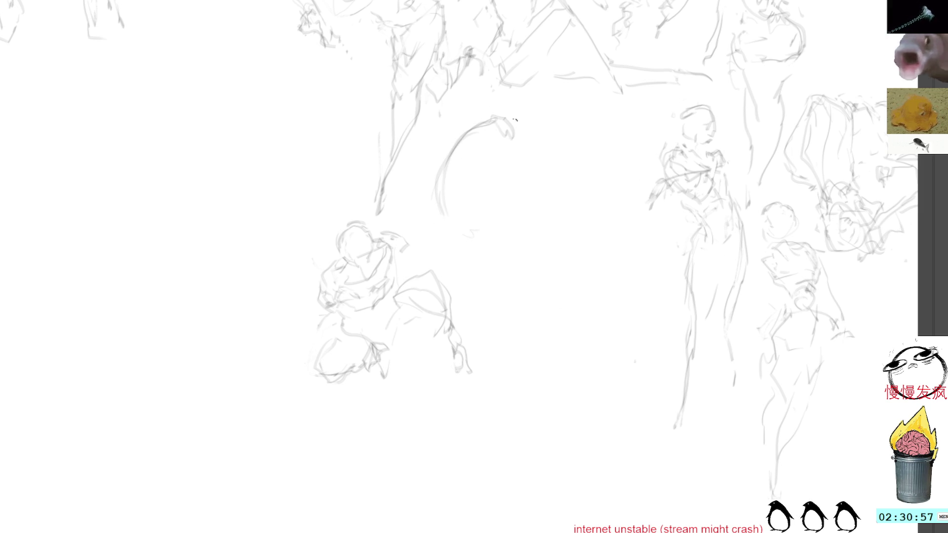
{"action": "left_click_drag", "start_coordinate": [516, 118], "coordinate": [537, 148]}
{"action": "mouse_move", "coordinate": [516, 116]}
{"action": "left_mouse_down"}
{"action": "mouse_move", "coordinate": [547, 125]}
{"action": "mouse_move", "coordinate": [538, 151]}
{"action": "mouse_move", "coordinate": [490, 178]}
{"action": "left_mouse_up"}
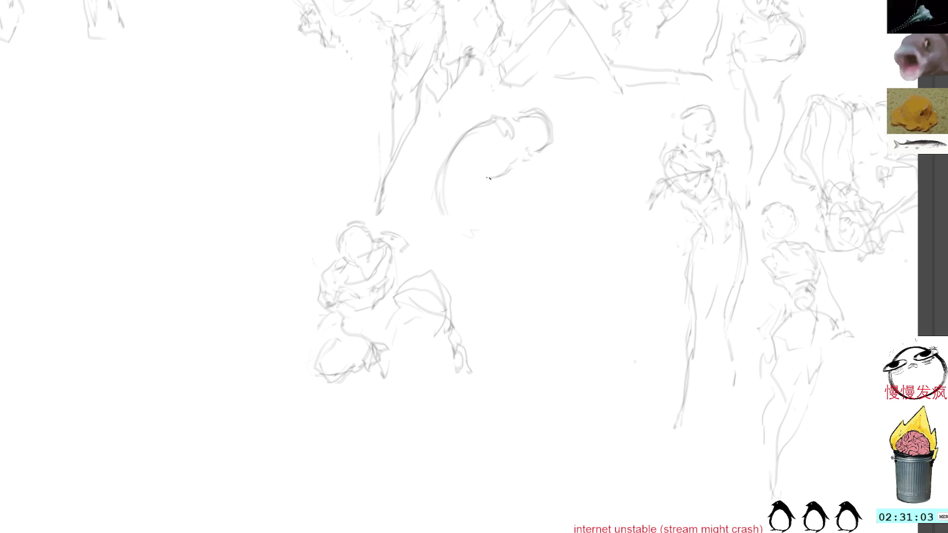
{"action": "mouse_move", "coordinate": [452, 149]}
{"action": "left_mouse_down"}
{"action": "mouse_move", "coordinate": [474, 127]}
{"action": "mouse_move", "coordinate": [460, 139]}
{"action": "mouse_move", "coordinate": [471, 152]}
{"action": "mouse_move", "coordinate": [465, 197]}
{"action": "mouse_move", "coordinate": [480, 241]}
{"action": "mouse_move", "coordinate": [498, 222]}
{"action": "left_mouse_up"}
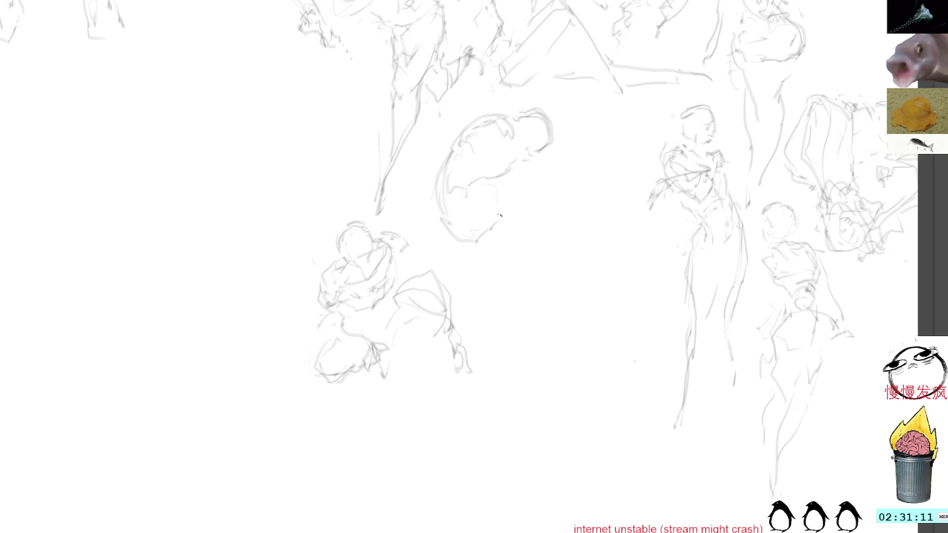
{"action": "mouse_move", "coordinate": [455, 142]}
{"action": "left_mouse_down"}
{"action": "mouse_move", "coordinate": [447, 232]}
{"action": "mouse_move", "coordinate": [497, 247]}
{"action": "mouse_move", "coordinate": [535, 177]}
{"action": "left_mouse_up"}
{"action": "mouse_move", "coordinate": [500, 222]}
{"action": "left_mouse_down"}
{"action": "mouse_move", "coordinate": [533, 177]}
{"action": "mouse_move", "coordinate": [492, 236]}
{"action": "left_mouse_up"}
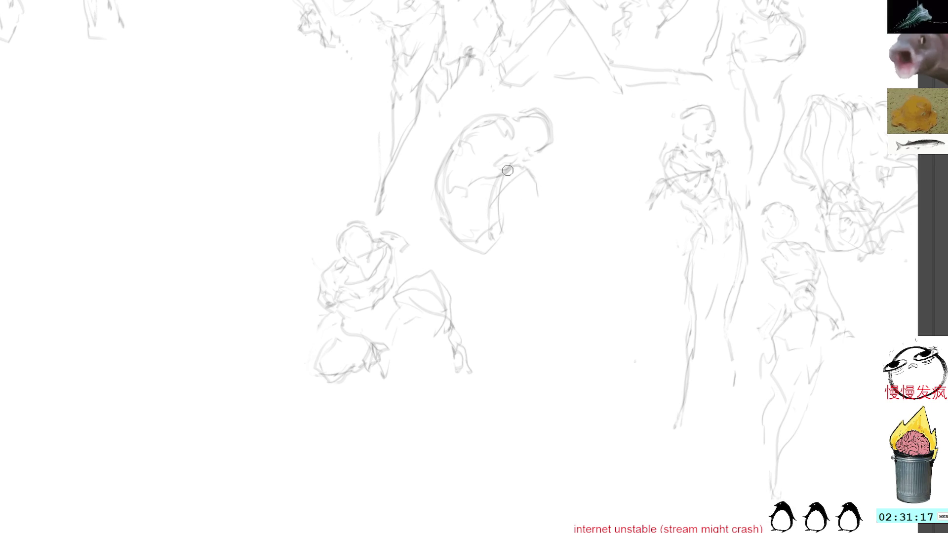
{"action": "key", "text": "ctrl+z"}
{"action": "key", "text": "ctrl+z"}
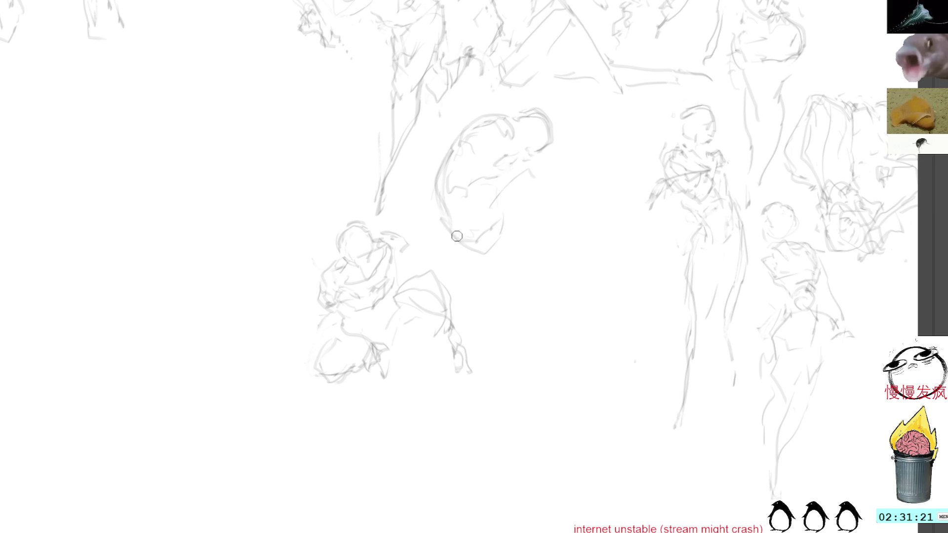
{"action": "mouse_move", "coordinate": [459, 220]}
{"action": "left_mouse_down"}
{"action": "mouse_move", "coordinate": [487, 249]}
{"action": "mouse_move", "coordinate": [528, 167]}
{"action": "mouse_move", "coordinate": [521, 210]}
{"action": "left_mouse_up"}
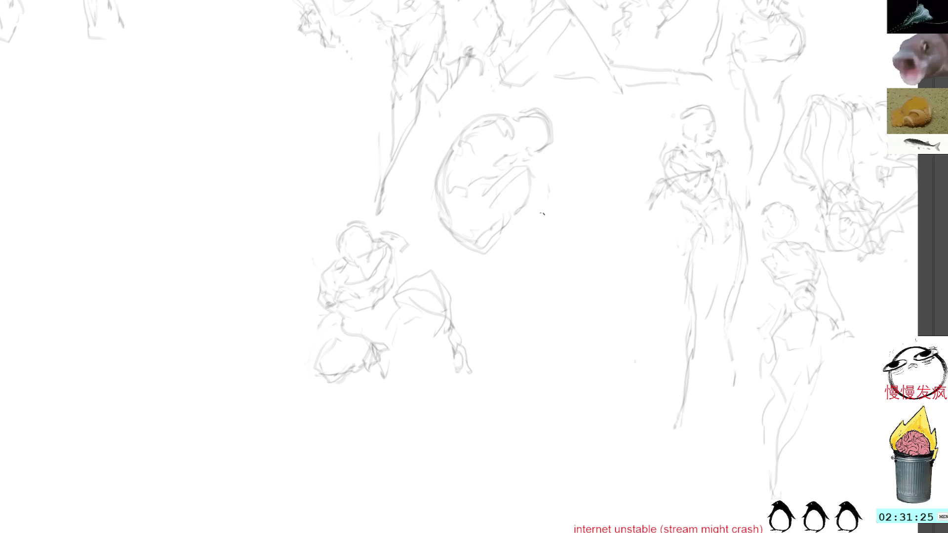
Step: Add the arm, inner details and lower limbs, then lasso-select the curled figure
{"action": "mouse_move", "coordinate": [525, 146]}
{"action": "left_mouse_down"}
{"action": "mouse_move", "coordinate": [514, 143]}
{"action": "mouse_move", "coordinate": [503, 173]}
{"action": "left_mouse_up"}
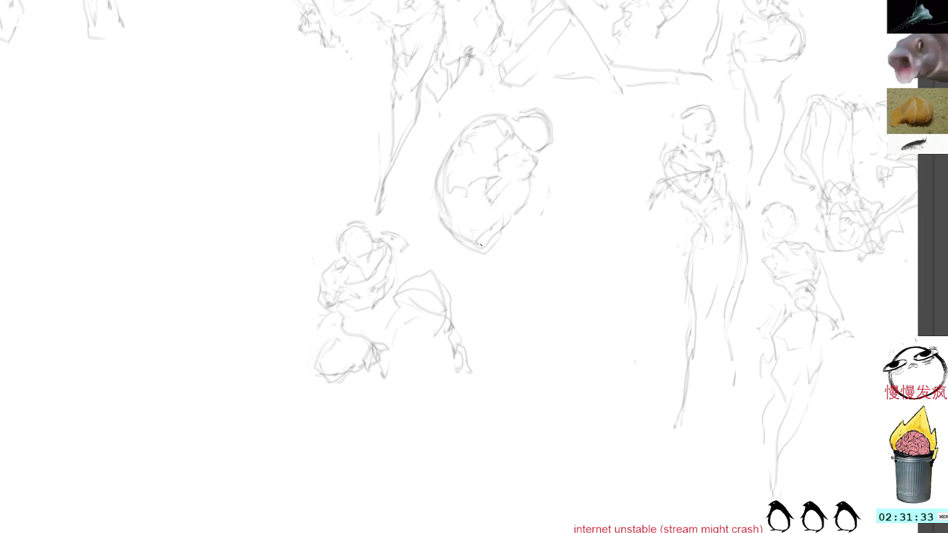
{"action": "left_click_drag", "start_coordinate": [539, 165], "coordinate": [545, 181]}
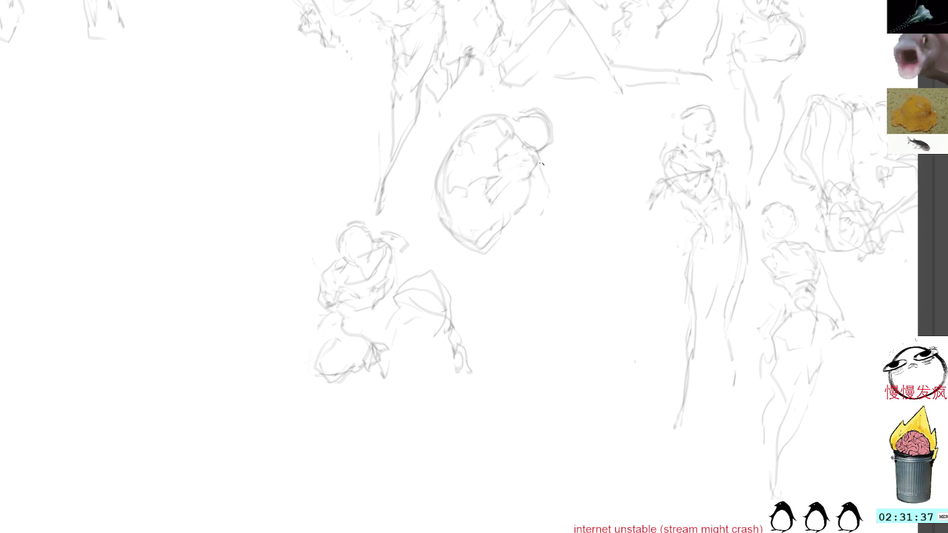
{"action": "left_click_drag", "start_coordinate": [539, 159], "coordinate": [512, 173]}
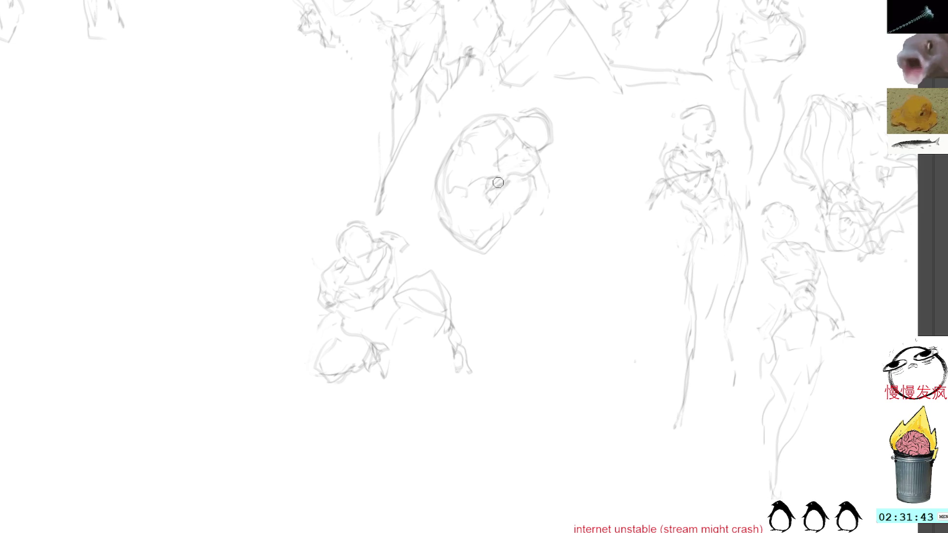
{"action": "mouse_move", "coordinate": [532, 175]}
{"action": "left_mouse_down"}
{"action": "mouse_move", "coordinate": [537, 227]}
{"action": "mouse_move", "coordinate": [511, 243]}
{"action": "left_mouse_up"}
{"action": "mouse_move", "coordinate": [531, 192]}
{"action": "left_mouse_down"}
{"action": "mouse_move", "coordinate": [513, 236]}
{"action": "mouse_move", "coordinate": [528, 175]}
{"action": "left_mouse_up"}
{"action": "key", "text": "l"}
{"action": "mouse_move", "coordinate": [570, 110]}
{"action": "left_mouse_down"}
{"action": "mouse_move", "coordinate": [546, 102]}
{"action": "mouse_move", "coordinate": [554, 271]}
{"action": "mouse_move", "coordinate": [563, 109]}
{"action": "left_mouse_up"}
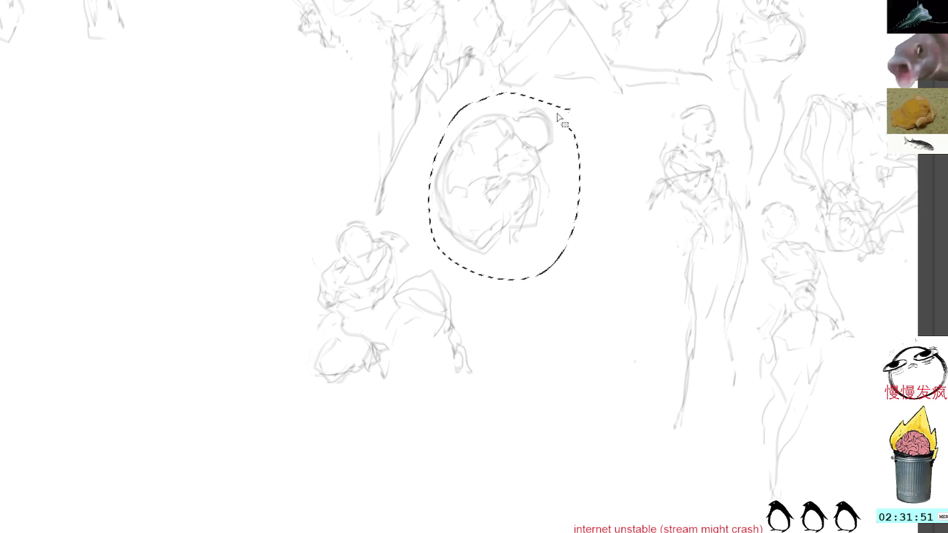
Step: Erase the curled sketch and draw a new standing figure's head and torso
{"action": "key", "text": "Delete"}
{"action": "key", "text": "ctrl+shift+a"}
{"action": "key", "text": "b"}
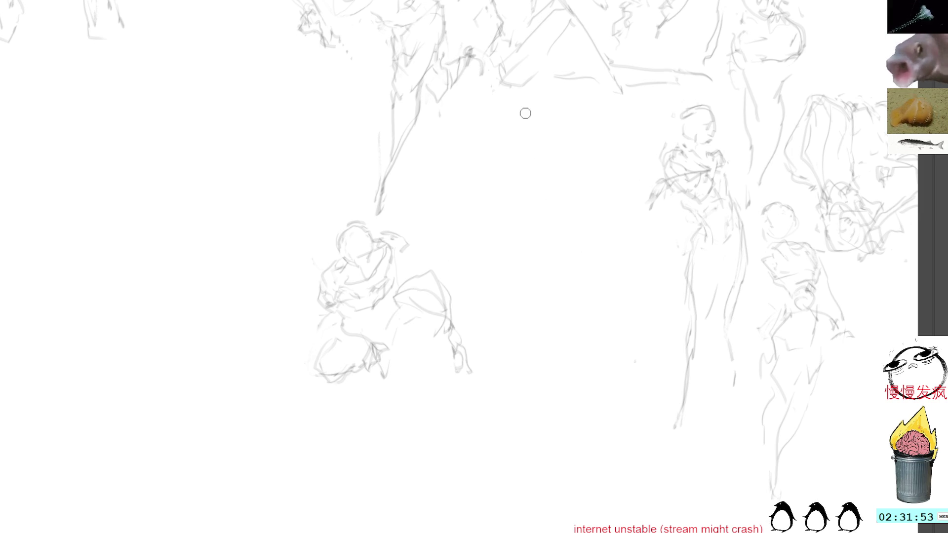
{"action": "mouse_move", "coordinate": [503, 165]}
{"action": "left_mouse_down"}
{"action": "mouse_move", "coordinate": [513, 147]}
{"action": "mouse_move", "coordinate": [536, 148]}
{"action": "mouse_move", "coordinate": [538, 173]}
{"action": "mouse_move", "coordinate": [539, 161]}
{"action": "mouse_move", "coordinate": [516, 180]}
{"action": "mouse_move", "coordinate": [534, 173]}
{"action": "mouse_move", "coordinate": [512, 202]}
{"action": "mouse_move", "coordinate": [505, 195]}
{"action": "mouse_move", "coordinate": [504, 214]}
{"action": "mouse_move", "coordinate": [518, 249]}
{"action": "mouse_move", "coordinate": [539, 250]}
{"action": "left_mouse_up"}
{"action": "mouse_move", "coordinate": [528, 192]}
{"action": "left_mouse_down"}
{"action": "mouse_move", "coordinate": [544, 197]}
{"action": "mouse_move", "coordinate": [550, 223]}
{"action": "mouse_move", "coordinate": [556, 211]}
{"action": "mouse_move", "coordinate": [551, 228]}
{"action": "mouse_move", "coordinate": [567, 205]}
{"action": "left_mouse_up"}
{"action": "key", "text": "ctrl+z"}
{"action": "key", "text": "ctrl+z"}
{"action": "left_click_drag", "start_coordinate": [501, 187], "coordinate": [496, 204]}
{"action": "mouse_move", "coordinate": [496, 197]}
{"action": "left_mouse_down"}
{"action": "mouse_move", "coordinate": [504, 219]}
{"action": "mouse_move", "coordinate": [533, 241]}
{"action": "mouse_move", "coordinate": [549, 226]}
{"action": "mouse_move", "coordinate": [540, 273]}
{"action": "mouse_move", "coordinate": [558, 279]}
{"action": "mouse_move", "coordinate": [558, 263]}
{"action": "mouse_move", "coordinate": [593, 267]}
{"action": "mouse_move", "coordinate": [579, 344]}
{"action": "left_mouse_up"}
Step: Draw the figure's two long legs and shoulder line, then select strokes at the left shoulder
{"action": "left_click_drag", "start_coordinate": [546, 288], "coordinate": [542, 450]}
{"action": "left_click_drag", "start_coordinate": [586, 285], "coordinate": [541, 450]}
{"action": "left_click_drag", "start_coordinate": [540, 287], "coordinate": [540, 382]}
{"action": "mouse_move", "coordinate": [582, 310]}
{"action": "left_mouse_down"}
{"action": "mouse_move", "coordinate": [580, 354]}
{"action": "mouse_move", "coordinate": [548, 447]}
{"action": "mouse_move", "coordinate": [519, 442]}
{"action": "left_mouse_up"}
{"action": "left_click_drag", "start_coordinate": [543, 346], "coordinate": [531, 428]}
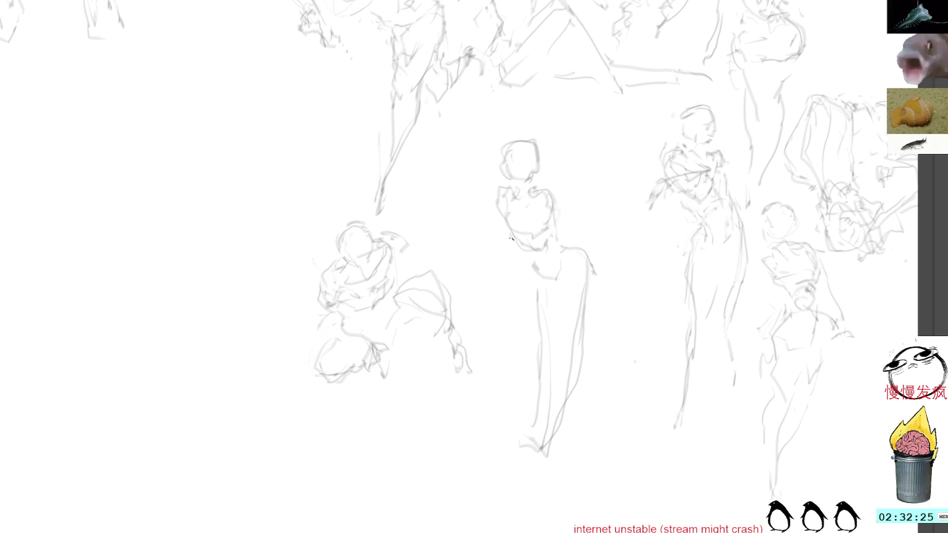
{"action": "left_click_drag", "start_coordinate": [548, 193], "coordinate": [568, 223]}
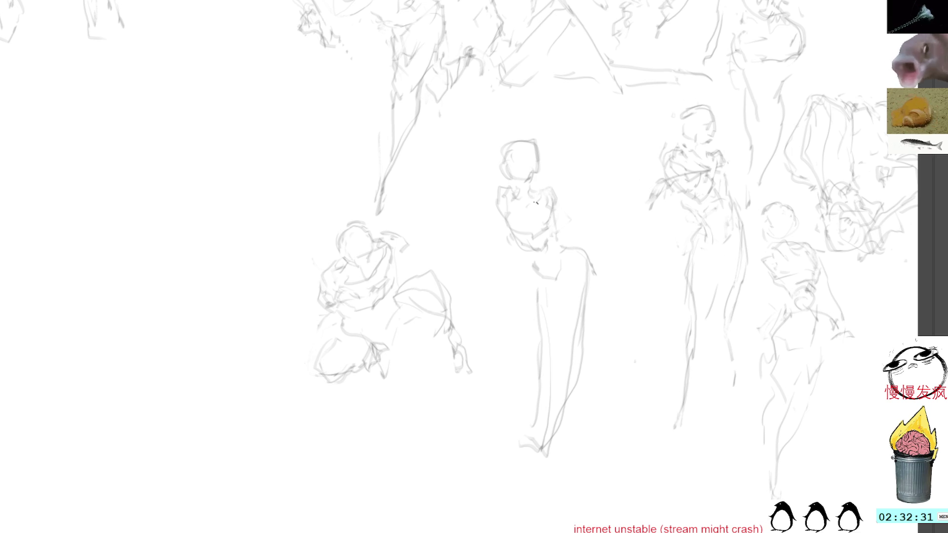
{"action": "mouse_move", "coordinate": [497, 221]}
{"action": "left_mouse_down"}
{"action": "mouse_move", "coordinate": [514, 186]}
{"action": "mouse_move", "coordinate": [488, 221]}
{"action": "left_mouse_up"}
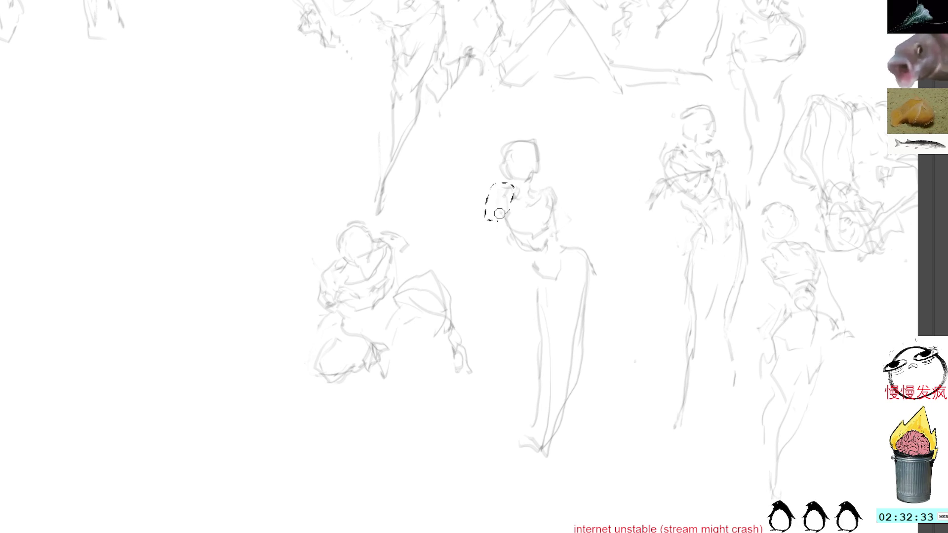
Step: Deselect and scribble a small pencil mark in the empty left area of the canvas
{"action": "key", "text": "ctrl+d"}
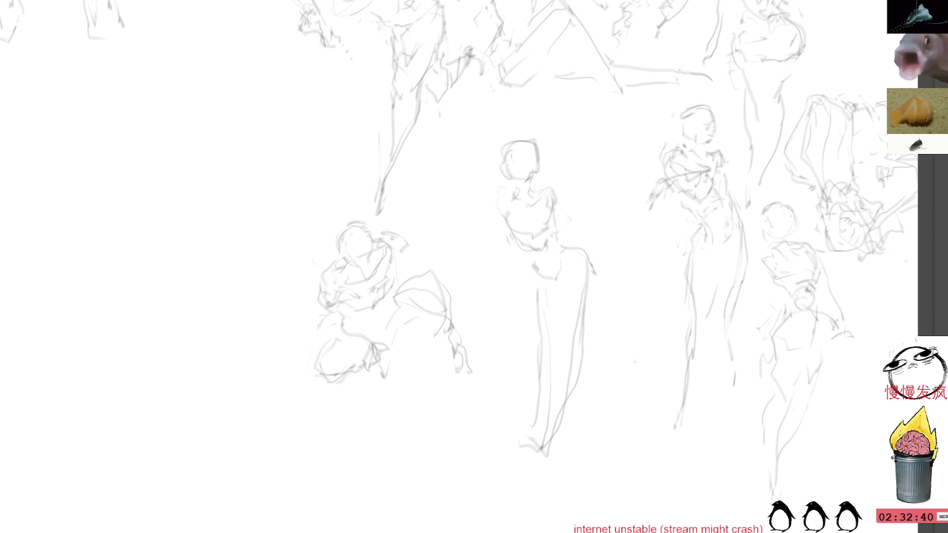
{"action": "mouse_move", "coordinate": [189, 203]}
{"action": "left_mouse_down"}
{"action": "mouse_move", "coordinate": [201, 212]}
{"action": "mouse_move", "coordinate": [221, 202]}
{"action": "left_mouse_up"}
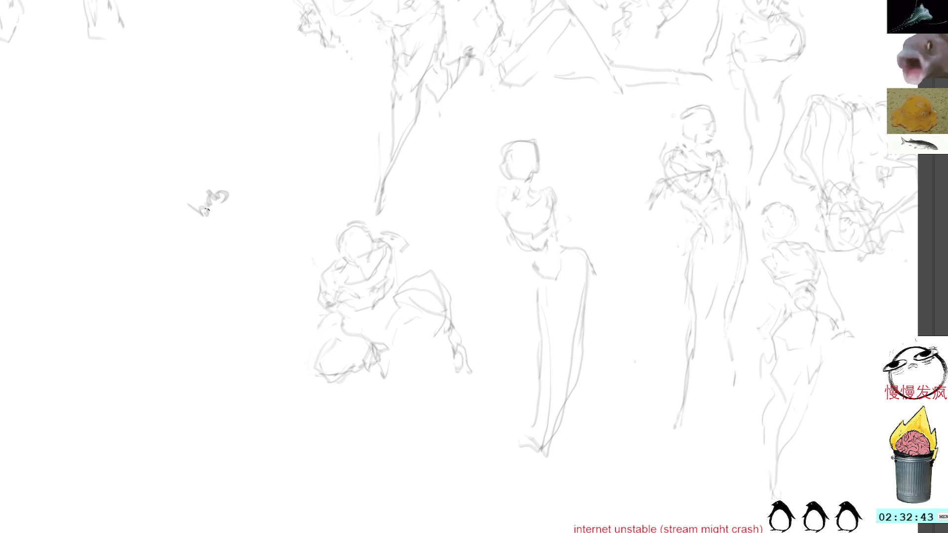
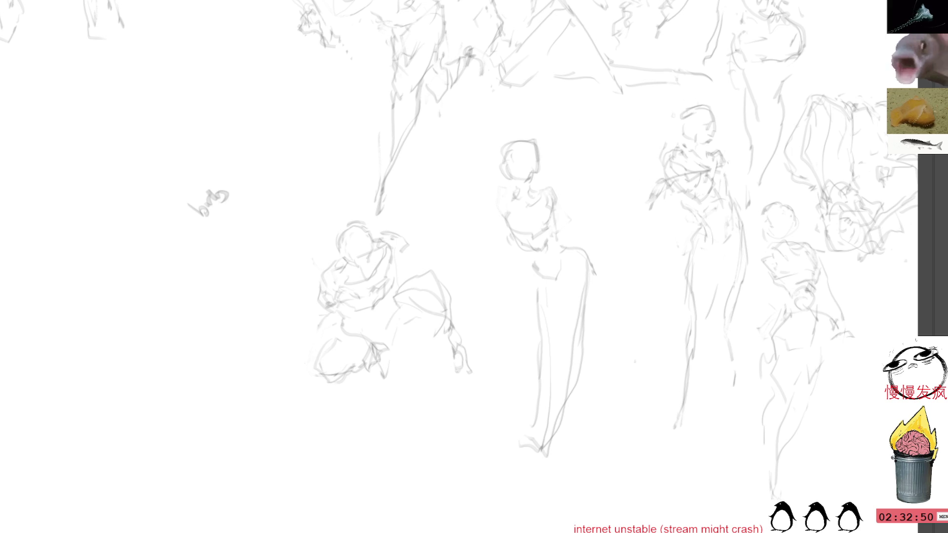
Step: Lasso and delete the small stray scribble, then clear the selection
{"action": "left_click_drag", "start_coordinate": [203, 171], "coordinate": [212, 172]}
{"action": "key", "text": "Delete"}
{"action": "key", "text": "ctrl+shift+a"}
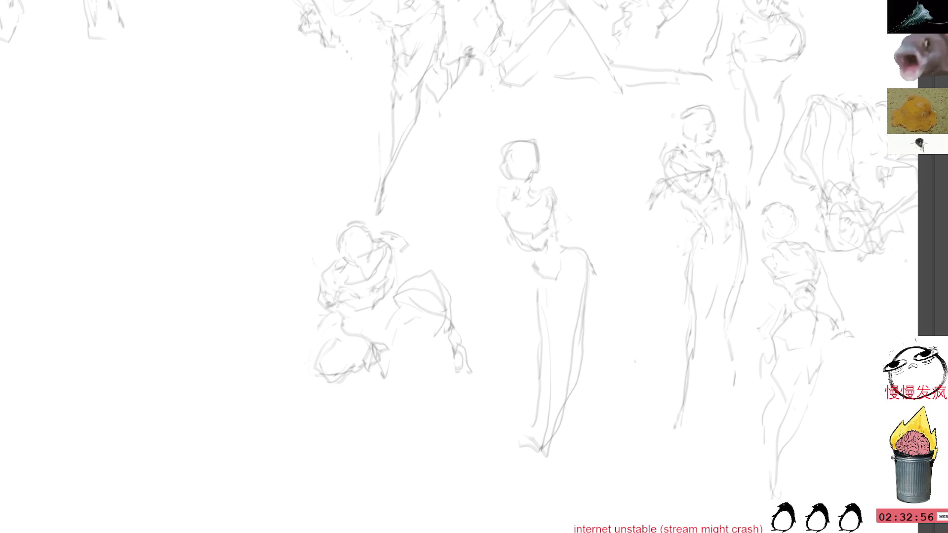
Step: Pan to empty canvas and sketch a new figure's head, body and foot strokes, undoing the last two
{"action": "left_click_drag", "start_coordinate": [214, 74], "coordinate": [376, 169]}
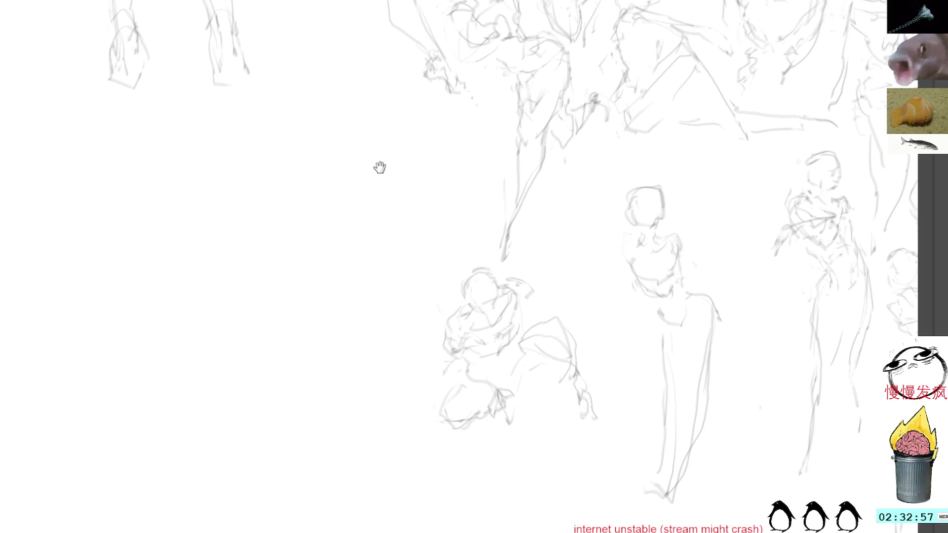
{"action": "mouse_move", "coordinate": [324, 205]}
{"action": "left_mouse_down"}
{"action": "mouse_move", "coordinate": [355, 228]}
{"action": "mouse_move", "coordinate": [297, 230]}
{"action": "mouse_move", "coordinate": [326, 253]}
{"action": "mouse_move", "coordinate": [260, 186]}
{"action": "mouse_move", "coordinate": [223, 175]}
{"action": "mouse_move", "coordinate": [213, 207]}
{"action": "left_mouse_up"}
{"action": "mouse_move", "coordinate": [255, 177]}
{"action": "left_mouse_down"}
{"action": "mouse_move", "coordinate": [282, 189]}
{"action": "mouse_move", "coordinate": [224, 235]}
{"action": "mouse_move", "coordinate": [279, 249]}
{"action": "left_mouse_up"}
{"action": "left_click_drag", "start_coordinate": [227, 264], "coordinate": [243, 301]}
{"action": "left_click_drag", "start_coordinate": [227, 234], "coordinate": [238, 253]}
{"action": "mouse_move", "coordinate": [252, 253]}
{"action": "left_mouse_down"}
{"action": "mouse_move", "coordinate": [241, 302]}
{"action": "mouse_move", "coordinate": [153, 272]}
{"action": "left_mouse_up"}
{"action": "left_click_drag", "start_coordinate": [237, 193], "coordinate": [299, 234]}
{"action": "mouse_move", "coordinate": [258, 188]}
{"action": "left_mouse_down"}
{"action": "mouse_move", "coordinate": [287, 245]}
{"action": "mouse_move", "coordinate": [404, 369]}
{"action": "left_mouse_up"}
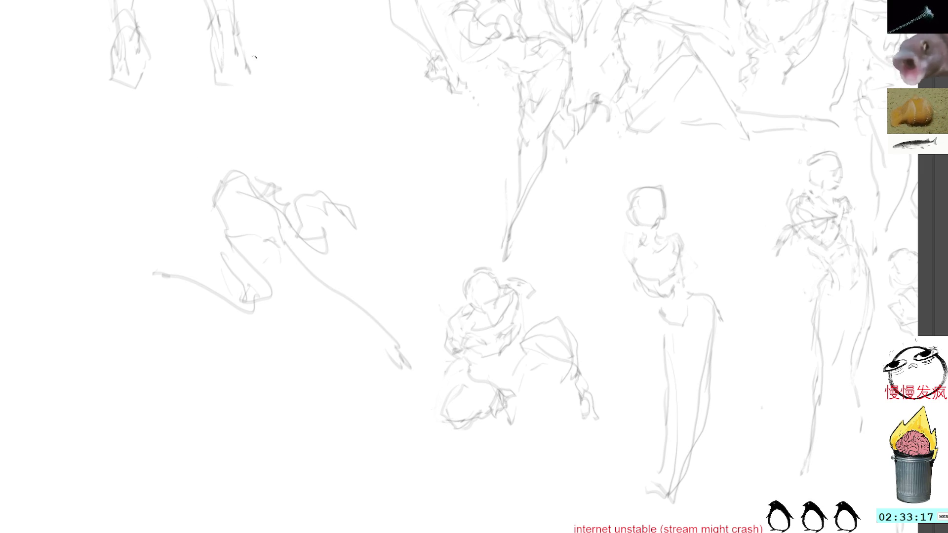
{"action": "key", "text": "ctrl+z"}
{"action": "key", "text": "ctrl+z"}
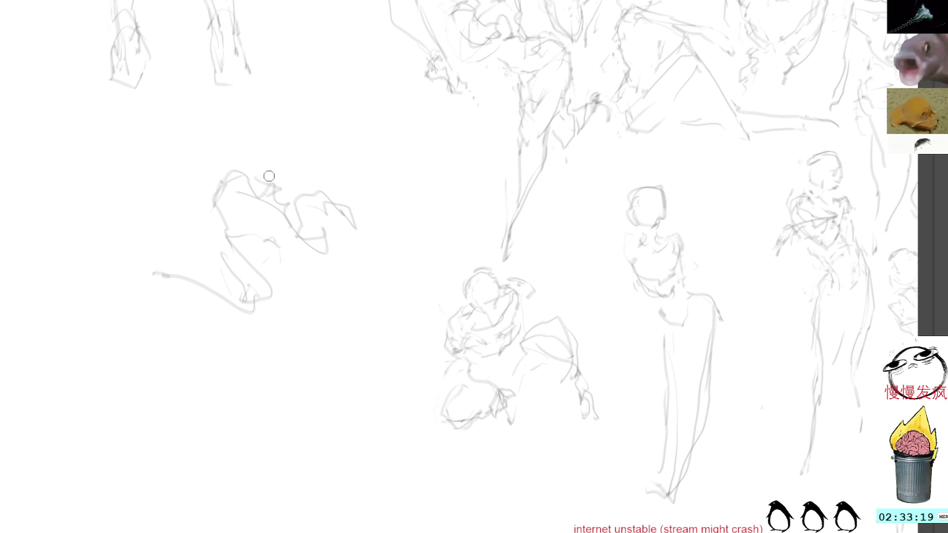
Step: Rough in and refine the new figure's head, adding strokes below it
{"action": "mouse_move", "coordinate": [266, 200]}
{"action": "left_mouse_down"}
{"action": "mouse_move", "coordinate": [308, 247]}
{"action": "mouse_move", "coordinate": [221, 285]}
{"action": "left_mouse_up"}
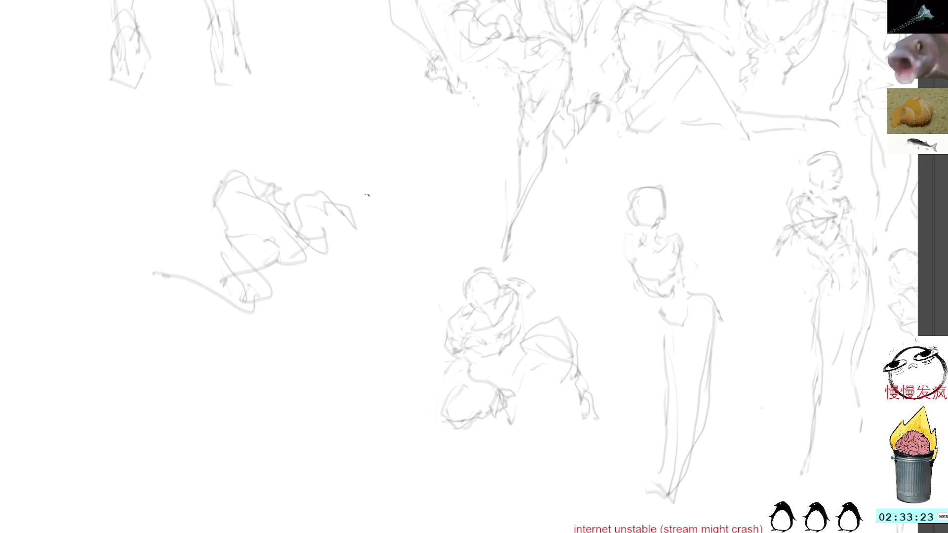
{"action": "left_click_drag", "start_coordinate": [306, 209], "coordinate": [354, 231]}
{"action": "mouse_move", "coordinate": [339, 195]}
{"action": "left_mouse_down"}
{"action": "mouse_move", "coordinate": [327, 207]}
{"action": "mouse_move", "coordinate": [334, 194]}
{"action": "left_mouse_up"}
{"action": "mouse_move", "coordinate": [333, 200]}
{"action": "left_mouse_down"}
{"action": "mouse_move", "coordinate": [356, 184]}
{"action": "mouse_move", "coordinate": [328, 202]}
{"action": "left_mouse_up"}
{"action": "mouse_move", "coordinate": [330, 182]}
{"action": "left_mouse_down"}
{"action": "mouse_move", "coordinate": [310, 158]}
{"action": "mouse_move", "coordinate": [320, 148]}
{"action": "mouse_move", "coordinate": [304, 147]}
{"action": "mouse_move", "coordinate": [330, 170]}
{"action": "mouse_move", "coordinate": [337, 204]}
{"action": "mouse_move", "coordinate": [335, 281]}
{"action": "mouse_move", "coordinate": [338, 266]}
{"action": "mouse_move", "coordinate": [326, 279]}
{"action": "left_mouse_up"}
{"action": "left_click_drag", "start_coordinate": [323, 276], "coordinate": [409, 341]}
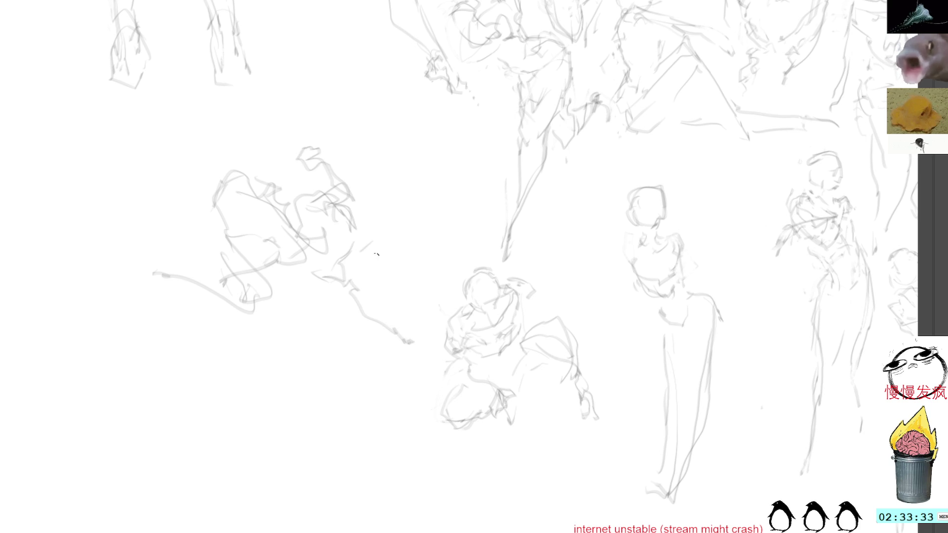
Step: Erase the messy strokes below the head, redraw them, and lasso the whole new figure
{"action": "mouse_move", "coordinate": [372, 262]}
{"action": "left_mouse_down"}
{"action": "mouse_move", "coordinate": [364, 339]}
{"action": "mouse_move", "coordinate": [413, 299]}
{"action": "left_mouse_up"}
{"action": "key", "text": "Delete"}
{"action": "key", "text": "ctrl+d"}
{"action": "mouse_move", "coordinate": [340, 261]}
{"action": "left_mouse_down"}
{"action": "mouse_move", "coordinate": [363, 246]}
{"action": "mouse_move", "coordinate": [326, 257]}
{"action": "mouse_move", "coordinate": [401, 306]}
{"action": "left_mouse_up"}
{"action": "key", "text": "l"}
{"action": "mouse_move", "coordinate": [343, 132]}
{"action": "left_mouse_down"}
{"action": "mouse_move", "coordinate": [132, 275]}
{"action": "mouse_move", "coordinate": [346, 133]}
{"action": "left_mouse_up"}
Step: Rotate the lassoed figure clockwise and move it further left with Free Transform
{"action": "key", "text": "ctrl+t"}
{"action": "left_click_drag", "start_coordinate": [459, 131], "coordinate": [435, 163]}
{"action": "left_click_drag", "start_coordinate": [353, 218], "coordinate": [286, 214]}
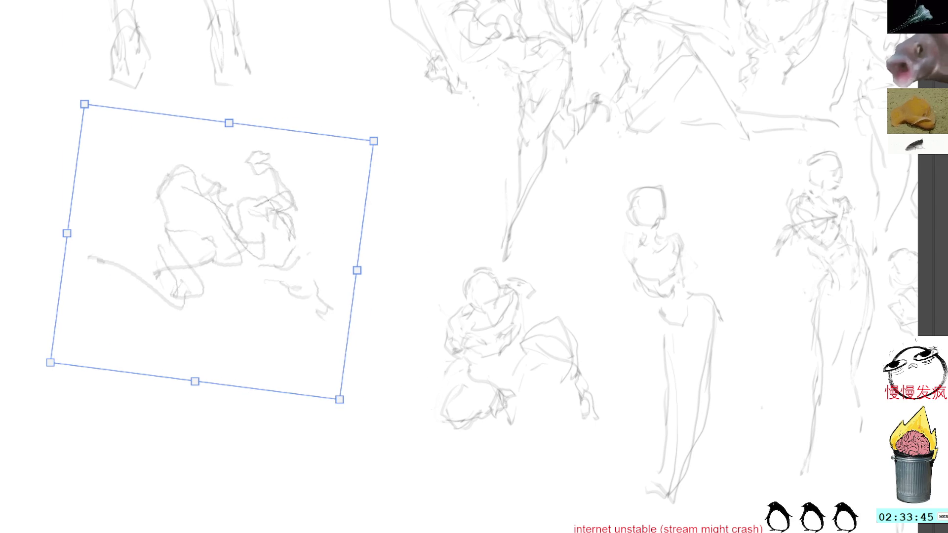
{"action": "key", "text": "Return"}
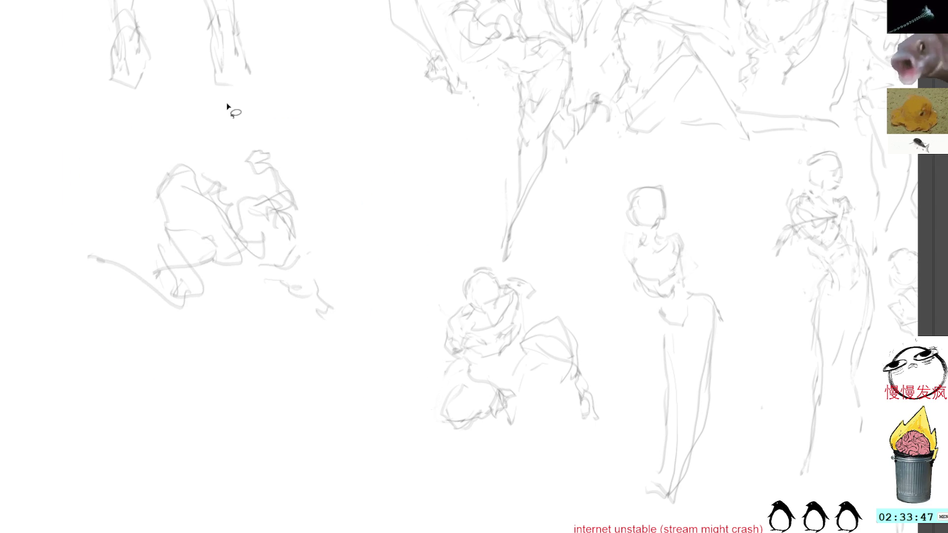
Step: Extend the figure's leg down-right with brush strokes, undoing the zigzag lines
{"action": "key", "text": "b"}
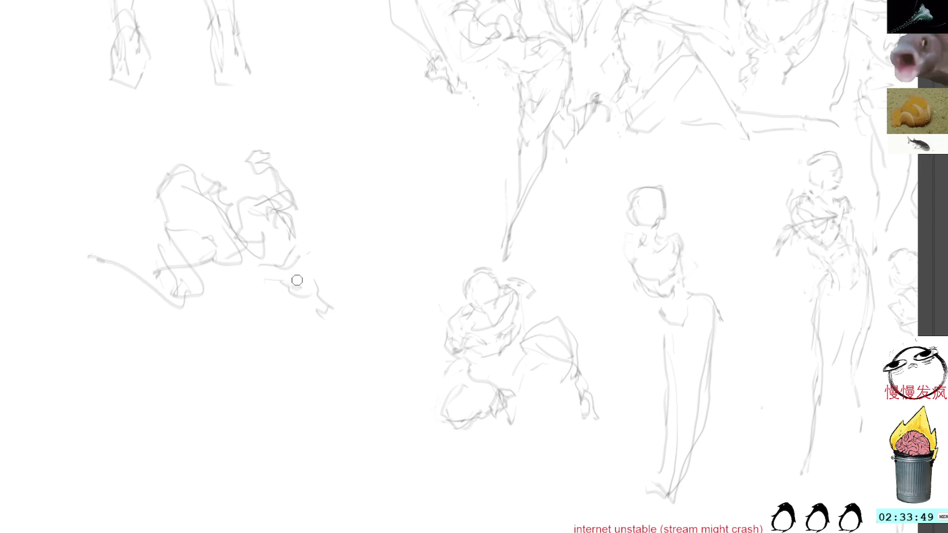
{"action": "mouse_move", "coordinate": [296, 287]}
{"action": "left_mouse_down"}
{"action": "mouse_move", "coordinate": [363, 339]}
{"action": "mouse_move", "coordinate": [379, 331]}
{"action": "mouse_move", "coordinate": [393, 349]}
{"action": "left_mouse_up"}
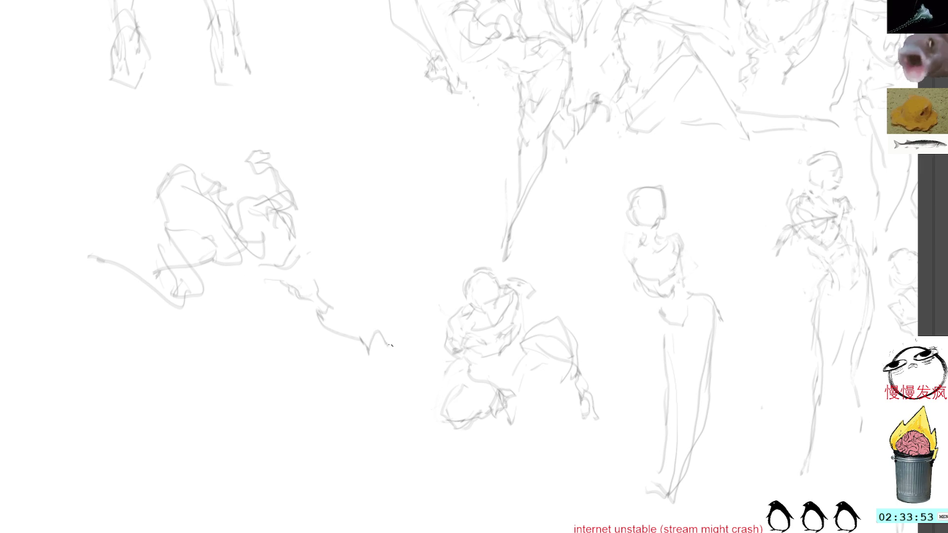
{"action": "left_click_drag", "start_coordinate": [322, 289], "coordinate": [354, 354]}
{"action": "key", "text": "ctrl+z"}
{"action": "key", "text": "ctrl+z"}
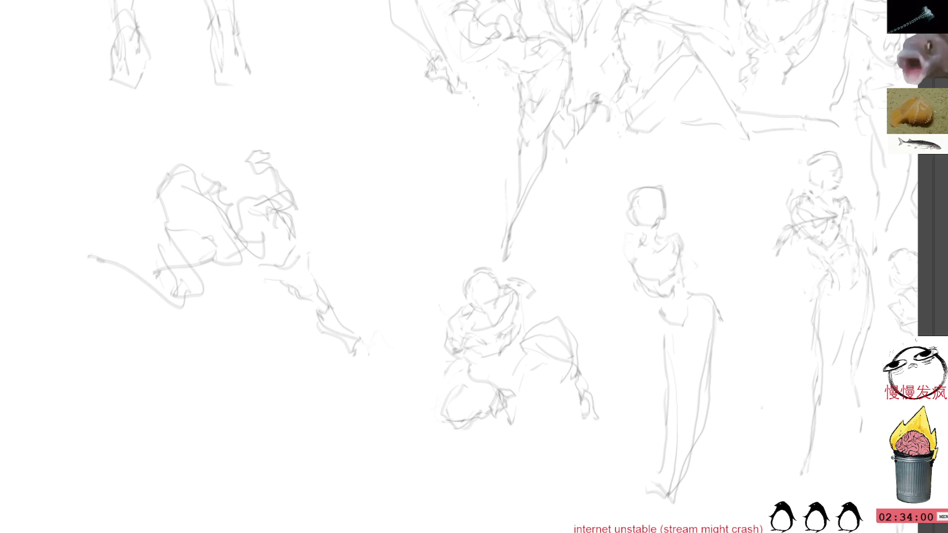
Step: Add strokes to the figure's top, lower body and limbs, extending the outstretched leg left
{"action": "mouse_move", "coordinate": [304, 231]}
{"action": "left_mouse_down"}
{"action": "mouse_move", "coordinate": [312, 228]}
{"action": "mouse_move", "coordinate": [309, 240]}
{"action": "mouse_move", "coordinate": [328, 229]}
{"action": "mouse_move", "coordinate": [318, 203]}
{"action": "mouse_move", "coordinate": [328, 189]}
{"action": "mouse_move", "coordinate": [348, 211]}
{"action": "mouse_move", "coordinate": [340, 217]}
{"action": "left_mouse_up"}
{"action": "left_click_drag", "start_coordinate": [186, 169], "coordinate": [213, 189]}
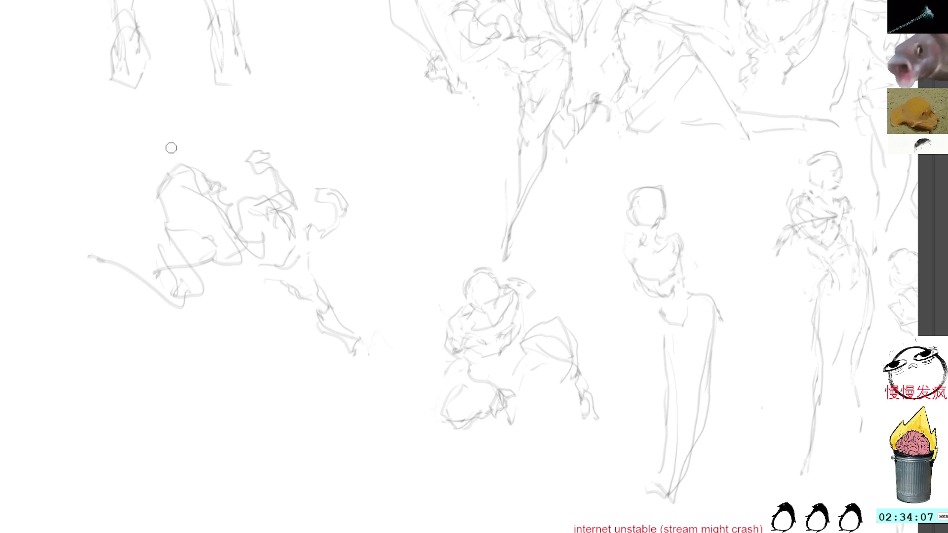
{"action": "mouse_move", "coordinate": [188, 175]}
{"action": "left_mouse_down"}
{"action": "mouse_move", "coordinate": [157, 189]}
{"action": "mouse_move", "coordinate": [167, 224]}
{"action": "left_mouse_up"}
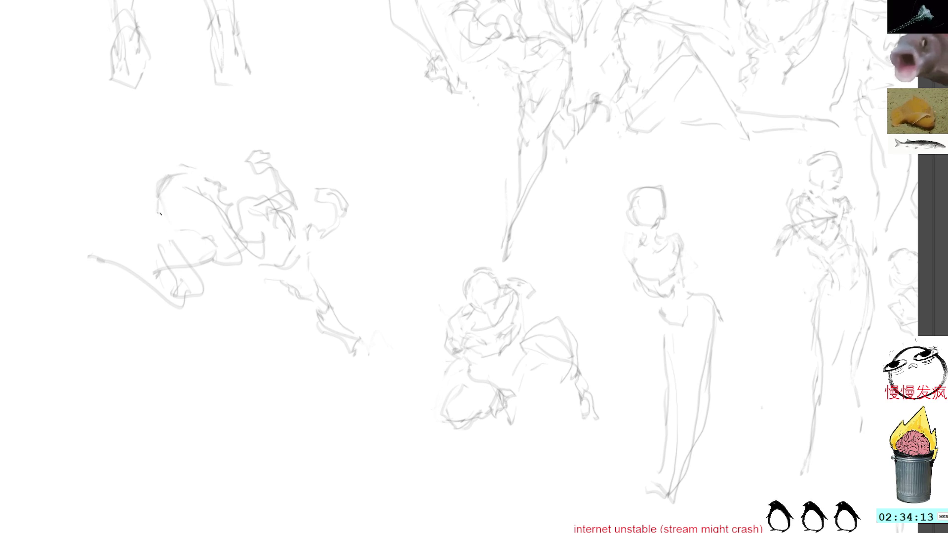
{"action": "mouse_move", "coordinate": [224, 243]}
{"action": "left_mouse_down"}
{"action": "mouse_move", "coordinate": [249, 256]}
{"action": "mouse_move", "coordinate": [220, 272]}
{"action": "left_mouse_up"}
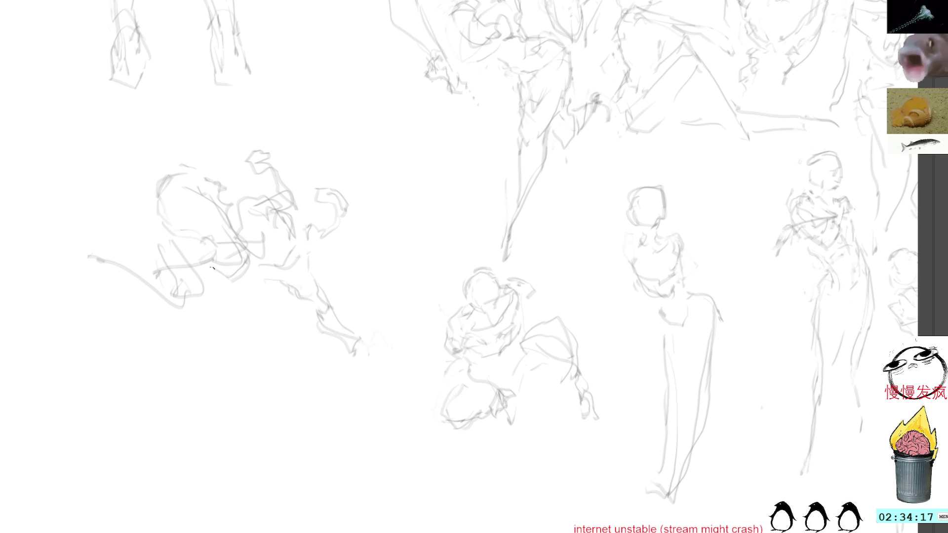
{"action": "mouse_move", "coordinate": [142, 261]}
{"action": "left_mouse_down"}
{"action": "mouse_move", "coordinate": [155, 275]}
{"action": "mouse_move", "coordinate": [128, 254]}
{"action": "mouse_move", "coordinate": [119, 273]}
{"action": "mouse_move", "coordinate": [139, 259]}
{"action": "mouse_move", "coordinate": [147, 302]}
{"action": "left_mouse_up"}
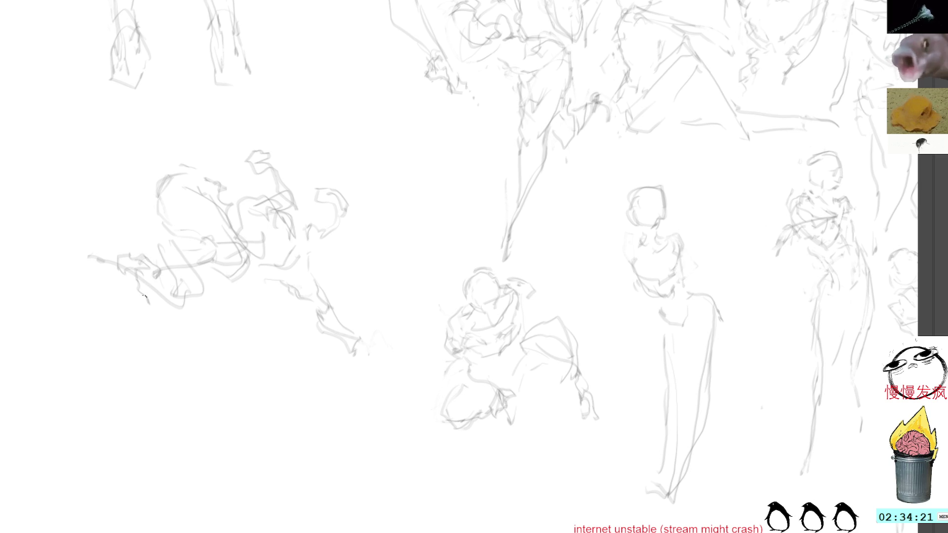
{"action": "mouse_move", "coordinate": [213, 278]}
{"action": "left_mouse_down"}
{"action": "mouse_move", "coordinate": [216, 301]}
{"action": "mouse_move", "coordinate": [179, 312]}
{"action": "left_mouse_up"}
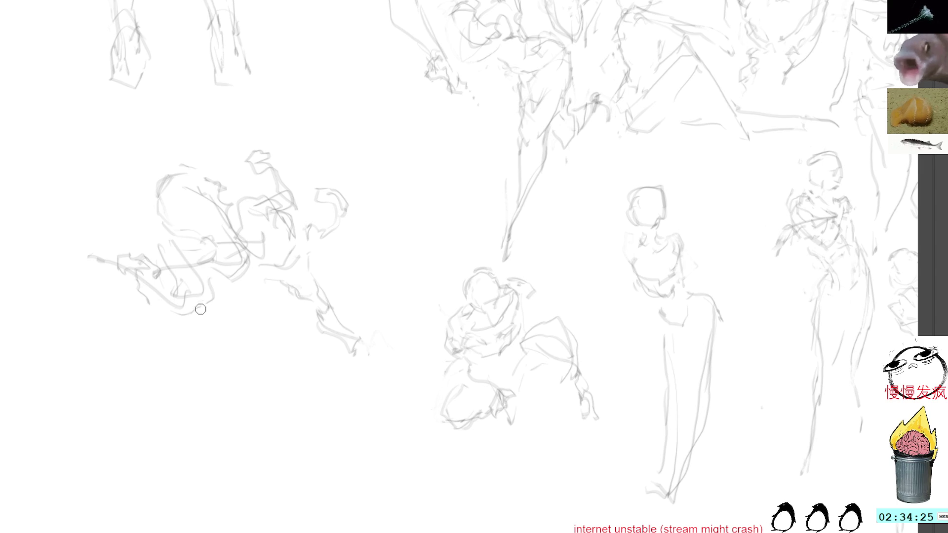
{"action": "left_click_drag", "start_coordinate": [197, 300], "coordinate": [170, 294]}
{"action": "mouse_move", "coordinate": [98, 249]}
{"action": "left_mouse_down"}
{"action": "mouse_move", "coordinate": [76, 258]}
{"action": "mouse_move", "coordinate": [68, 295]}
{"action": "left_mouse_up"}
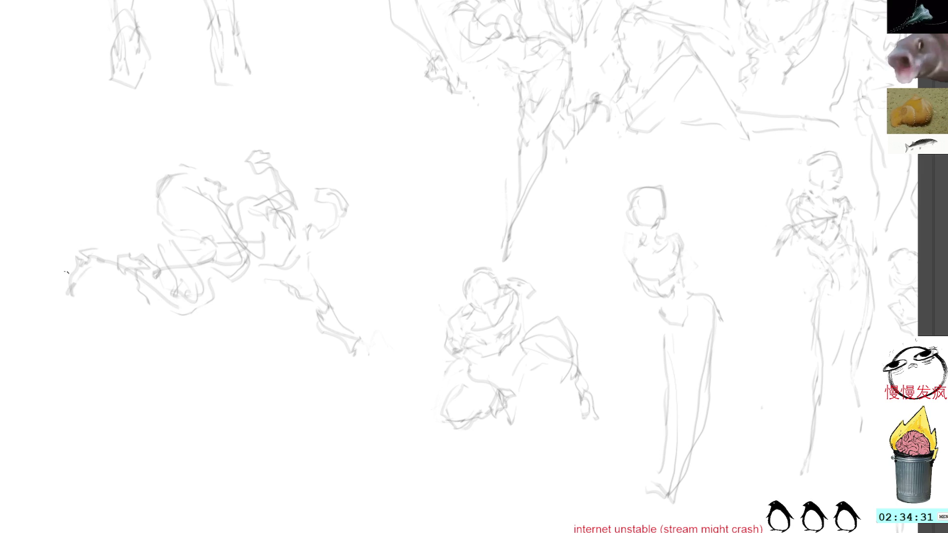
Step: Sketch around the small head beside the kicking pose, then erase that small head
{"action": "mouse_move", "coordinate": [320, 187]}
{"action": "left_mouse_down"}
{"action": "mouse_move", "coordinate": [345, 203]}
{"action": "mouse_move", "coordinate": [332, 232]}
{"action": "mouse_move", "coordinate": [335, 203]}
{"action": "left_mouse_up"}
{"action": "mouse_move", "coordinate": [329, 219]}
{"action": "left_mouse_down"}
{"action": "mouse_move", "coordinate": [338, 228]}
{"action": "mouse_move", "coordinate": [338, 217]}
{"action": "left_mouse_up"}
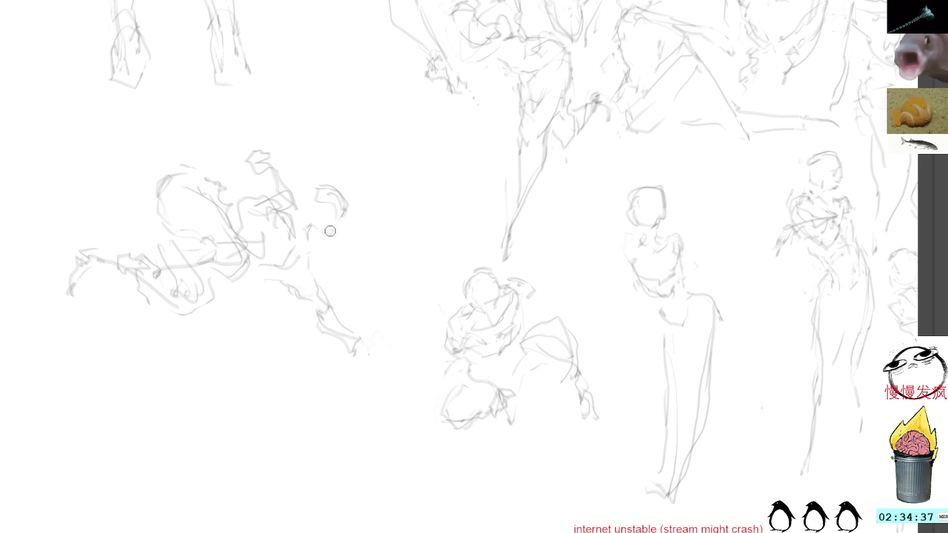
{"action": "mouse_move", "coordinate": [294, 132]}
{"action": "left_mouse_down"}
{"action": "mouse_move", "coordinate": [237, 118]}
{"action": "mouse_move", "coordinate": [296, 423]}
{"action": "mouse_move", "coordinate": [385, 355]}
{"action": "left_mouse_up"}
{"action": "key", "text": "ctrl+d"}
{"action": "mouse_move", "coordinate": [275, 117]}
{"action": "left_mouse_down"}
{"action": "mouse_move", "coordinate": [250, 155]}
{"action": "mouse_move", "coordinate": [261, 167]}
{"action": "mouse_move", "coordinate": [268, 148]}
{"action": "mouse_move", "coordinate": [276, 162]}
{"action": "left_mouse_up"}
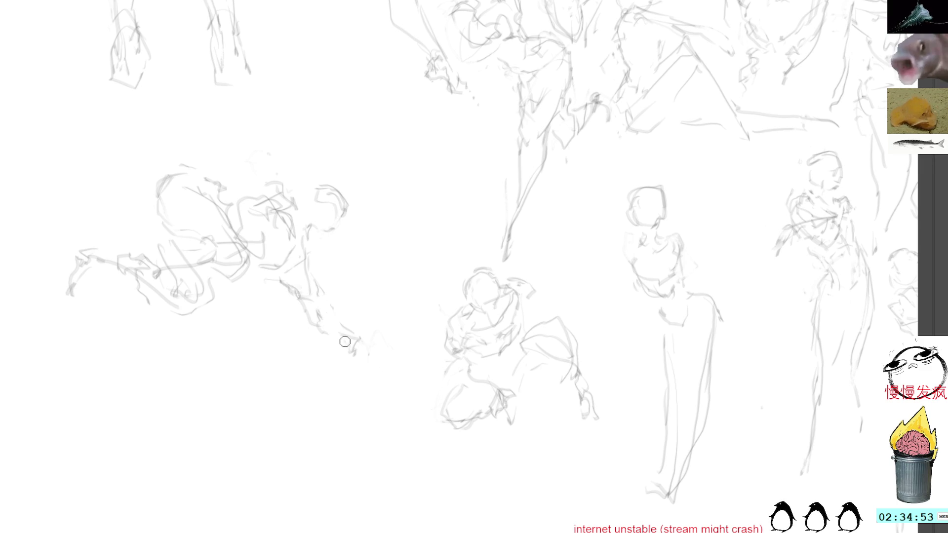
Step: Refine the figure's lower arm and hand, then lasso around the kicking figure
{"action": "left_click_drag", "start_coordinate": [303, 307], "coordinate": [344, 343]}
{"action": "mouse_move", "coordinate": [331, 310]}
{"action": "left_mouse_down"}
{"action": "mouse_move", "coordinate": [349, 342]}
{"action": "mouse_move", "coordinate": [349, 335]}
{"action": "mouse_move", "coordinate": [387, 339]}
{"action": "left_mouse_up"}
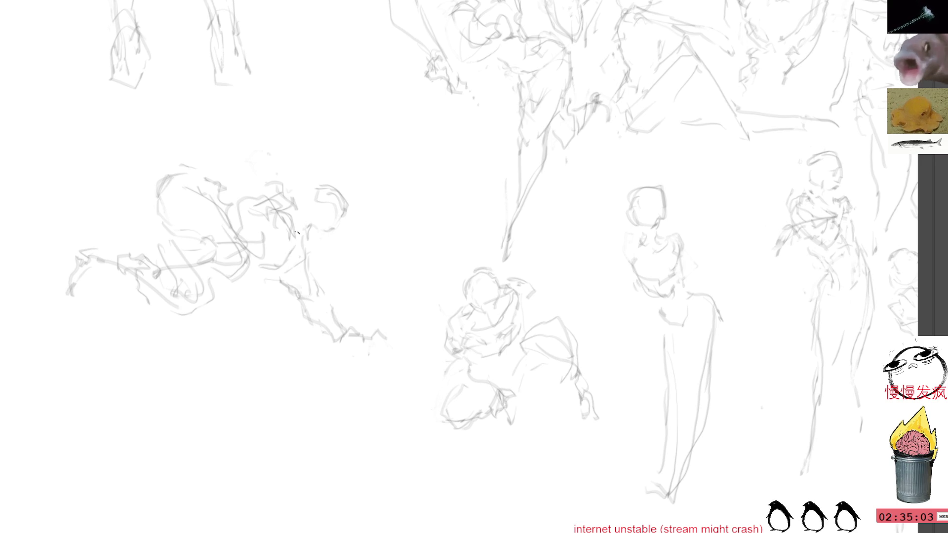
{"action": "mouse_move", "coordinate": [283, 148]}
{"action": "left_mouse_down"}
{"action": "mouse_move", "coordinate": [312, 423]}
{"action": "mouse_move", "coordinate": [378, 174]}
{"action": "mouse_move", "coordinate": [302, 113]}
{"action": "left_mouse_up"}
{"action": "left_click_drag", "start_coordinate": [383, 368], "coordinate": [351, 284]}
Step: Scale the kicking figure down and move it up and to the left
{"action": "key", "text": "ctrl+t"}
{"action": "left_click_drag", "start_coordinate": [391, 107], "coordinate": [355, 130]}
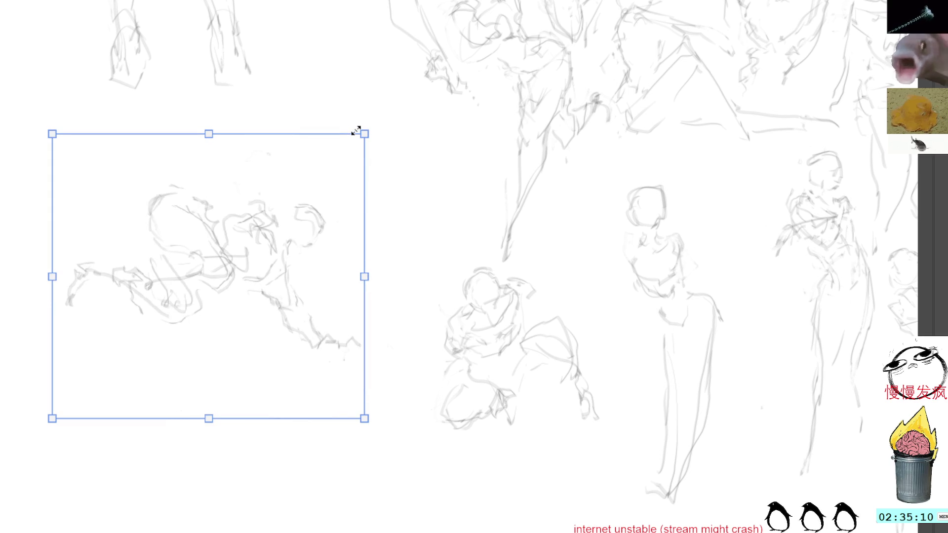
{"action": "mouse_move", "coordinate": [286, 317]}
{"action": "left_mouse_down"}
{"action": "mouse_move", "coordinate": [233, 233]}
{"action": "mouse_move", "coordinate": [192, 232]}
{"action": "left_mouse_up"}
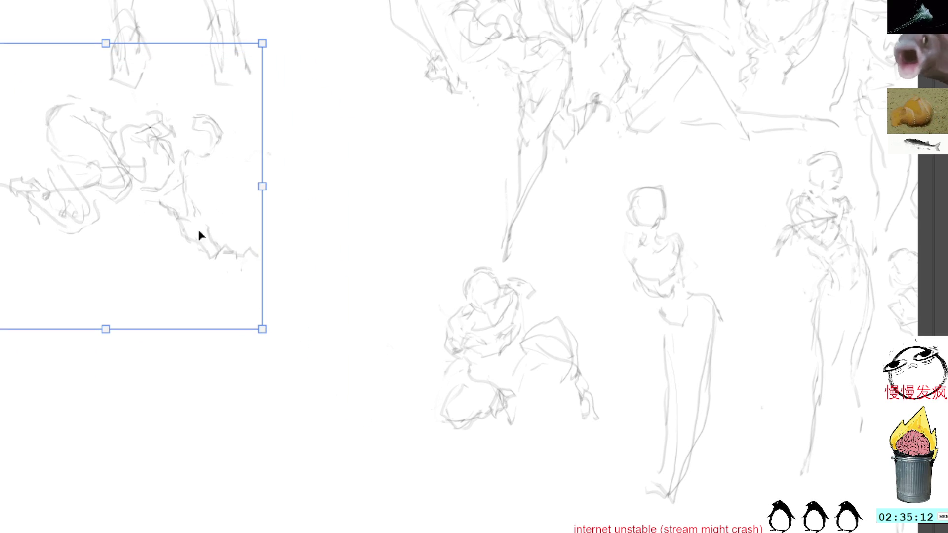
{"action": "key", "text": "Return"}
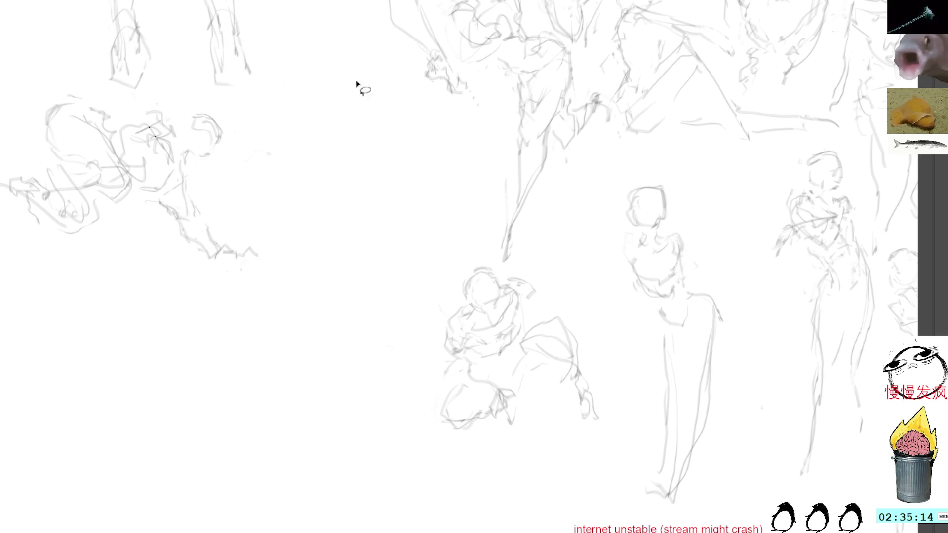
Step: Sketch a new central figure's top, torso and body lines, then lasso the sketch
{"action": "mouse_move", "coordinate": [354, 185]}
{"action": "left_mouse_down"}
{"action": "mouse_move", "coordinate": [398, 189]}
{"action": "mouse_move", "coordinate": [347, 213]}
{"action": "mouse_move", "coordinate": [379, 211]}
{"action": "mouse_move", "coordinate": [362, 242]}
{"action": "left_mouse_up"}
{"action": "mouse_move", "coordinate": [384, 207]}
{"action": "left_mouse_down"}
{"action": "mouse_move", "coordinate": [361, 254]}
{"action": "mouse_move", "coordinate": [359, 306]}
{"action": "mouse_move", "coordinate": [323, 372]}
{"action": "left_mouse_up"}
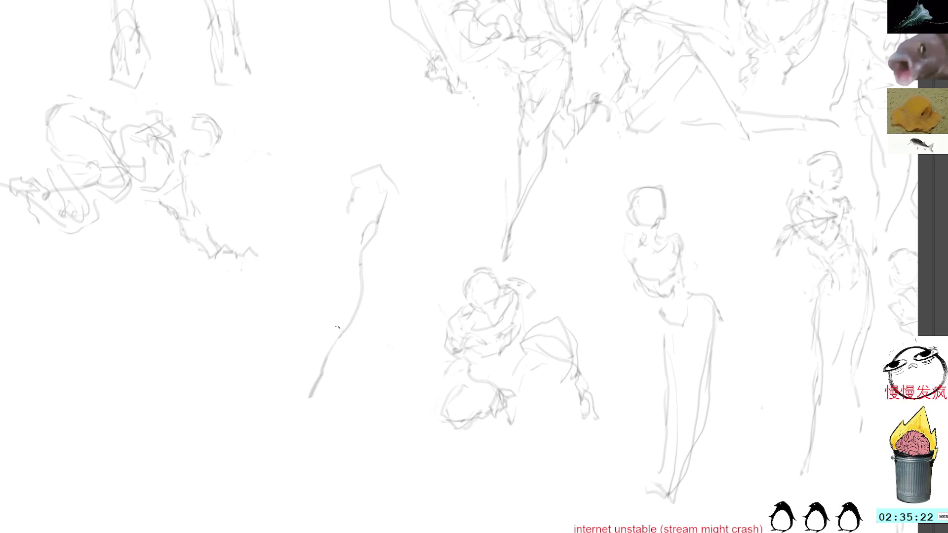
{"action": "key", "text": "ctrl+z"}
{"action": "left_click_drag", "start_coordinate": [393, 198], "coordinate": [373, 273]}
{"action": "left_click_drag", "start_coordinate": [411, 225], "coordinate": [395, 253]}
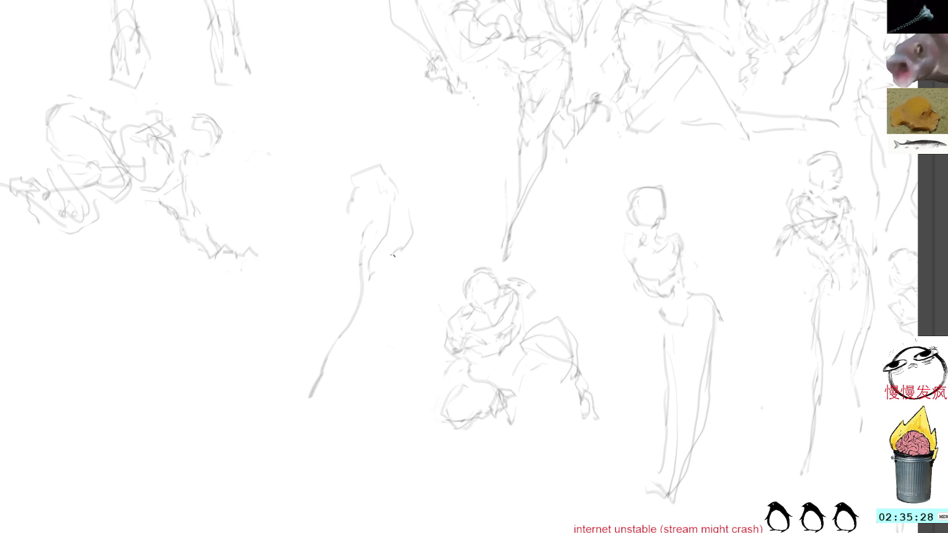
{"action": "mouse_move", "coordinate": [351, 174]}
{"action": "left_mouse_down"}
{"action": "mouse_move", "coordinate": [330, 186]}
{"action": "mouse_move", "coordinate": [300, 237]}
{"action": "mouse_move", "coordinate": [344, 223]}
{"action": "mouse_move", "coordinate": [330, 270]}
{"action": "left_mouse_up"}
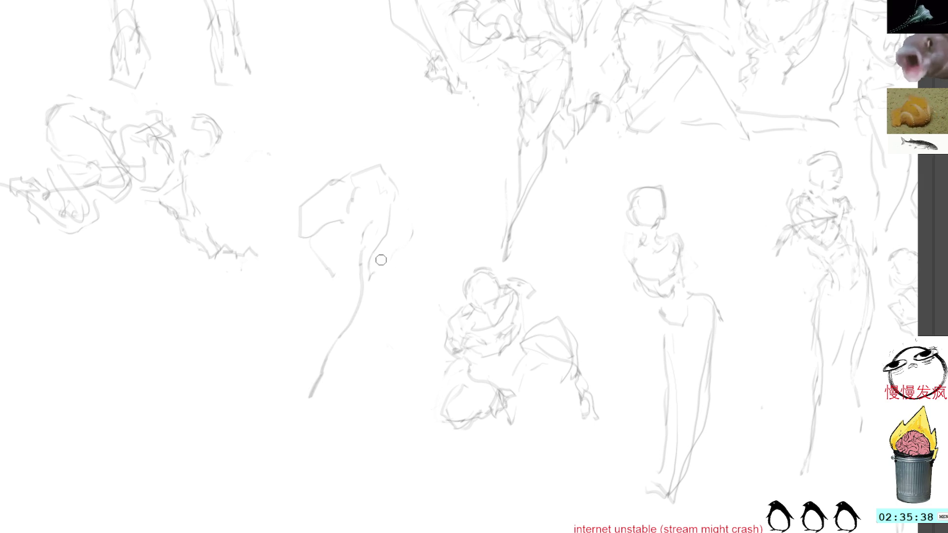
{"action": "mouse_move", "coordinate": [397, 205]}
{"action": "left_mouse_down"}
{"action": "mouse_move", "coordinate": [366, 283]}
{"action": "mouse_move", "coordinate": [374, 284]}
{"action": "mouse_move", "coordinate": [325, 363]}
{"action": "left_mouse_up"}
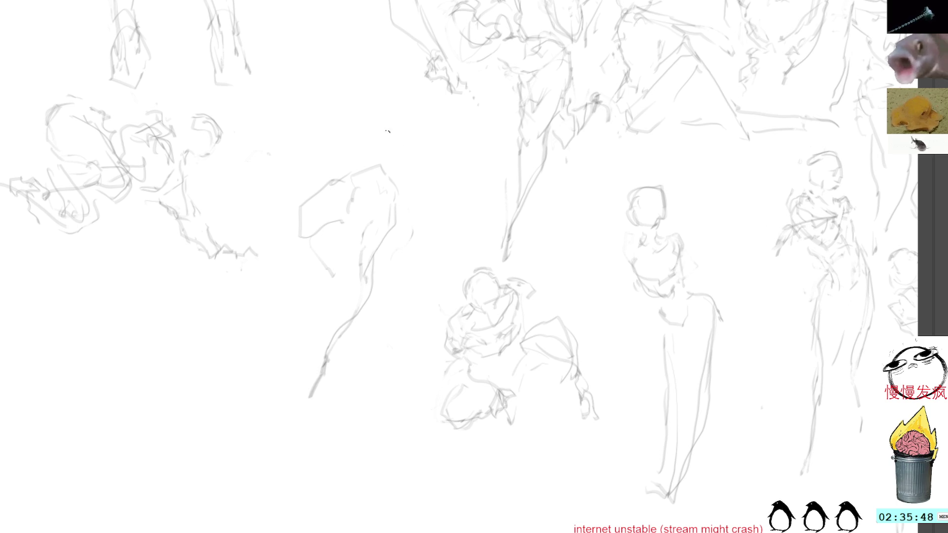
{"action": "mouse_move", "coordinate": [382, 141]}
{"action": "left_mouse_down"}
{"action": "mouse_move", "coordinate": [286, 226]}
{"action": "mouse_move", "coordinate": [408, 312]}
{"action": "mouse_move", "coordinate": [437, 257]}
{"action": "left_mouse_up"}
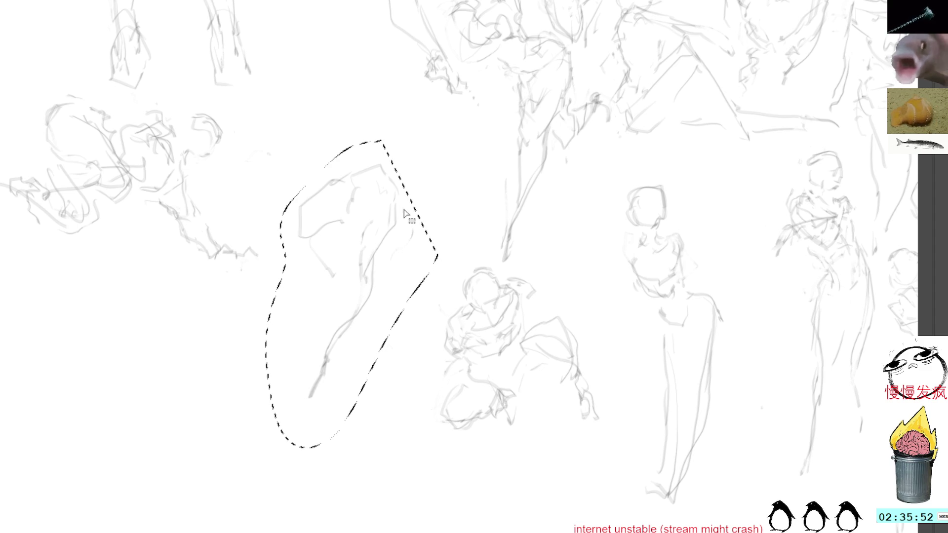
Step: Delete the central figure sketch and start a new figure with curved strokes, erasing and redrawing one part
{"action": "key", "text": "Delete"}
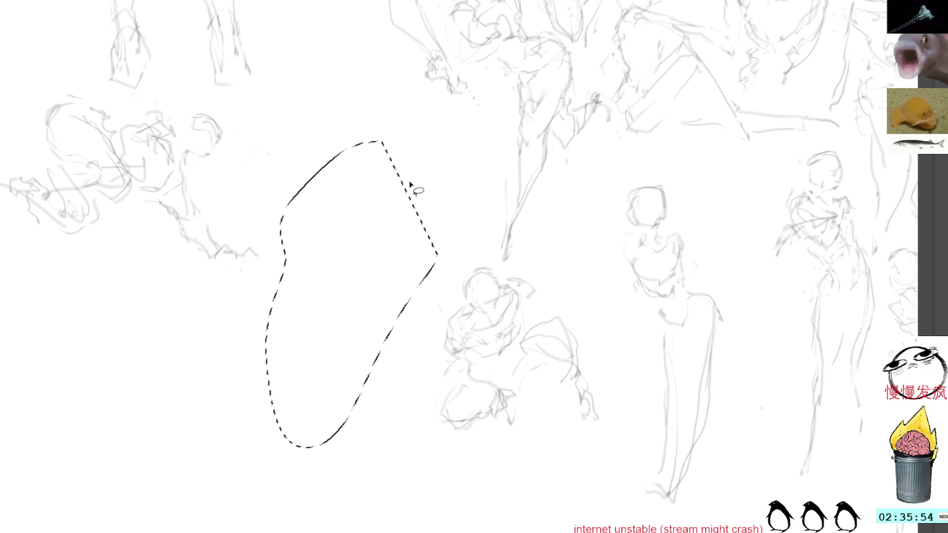
{"action": "key", "text": "ctrl+d"}
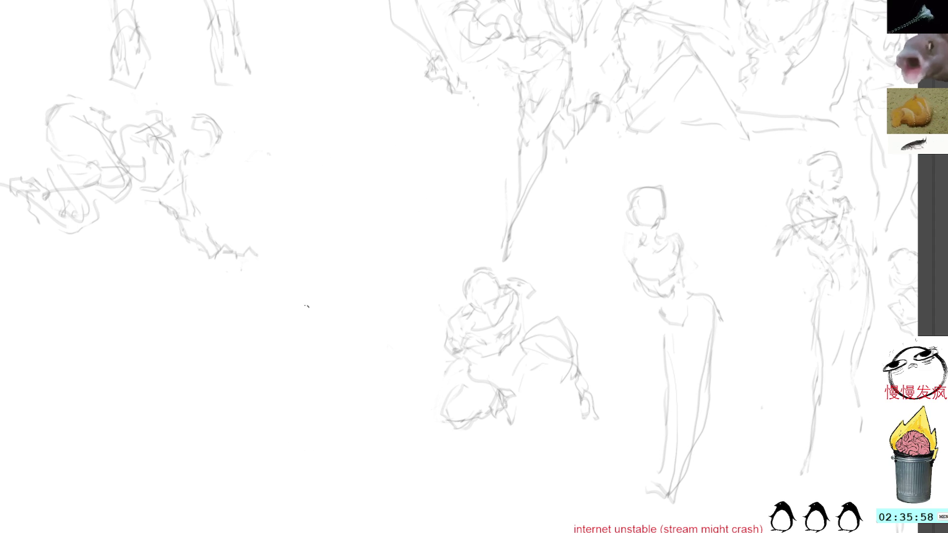
{"action": "left_click_drag", "start_coordinate": [350, 275], "coordinate": [379, 224]}
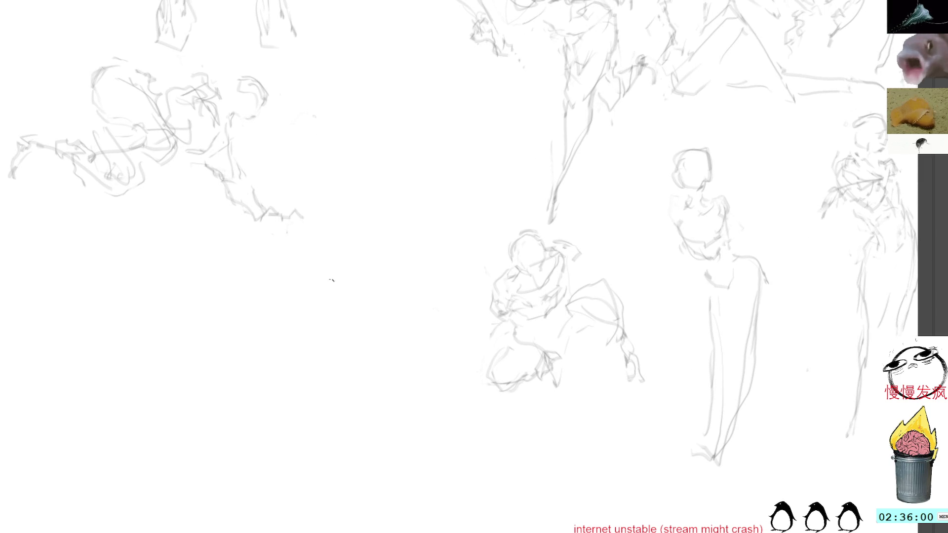
{"action": "mouse_move", "coordinate": [352, 288]}
{"action": "left_mouse_down"}
{"action": "mouse_move", "coordinate": [340, 292]}
{"action": "mouse_move", "coordinate": [354, 329]}
{"action": "mouse_move", "coordinate": [341, 336]}
{"action": "mouse_move", "coordinate": [359, 348]}
{"action": "left_mouse_up"}
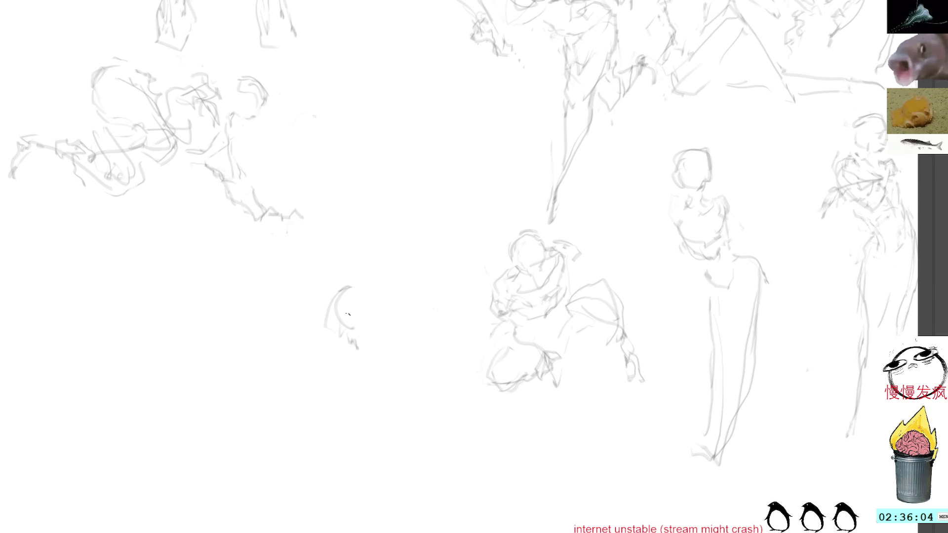
{"action": "left_click_drag", "start_coordinate": [368, 288], "coordinate": [394, 329]}
{"action": "key", "text": "Delete"}
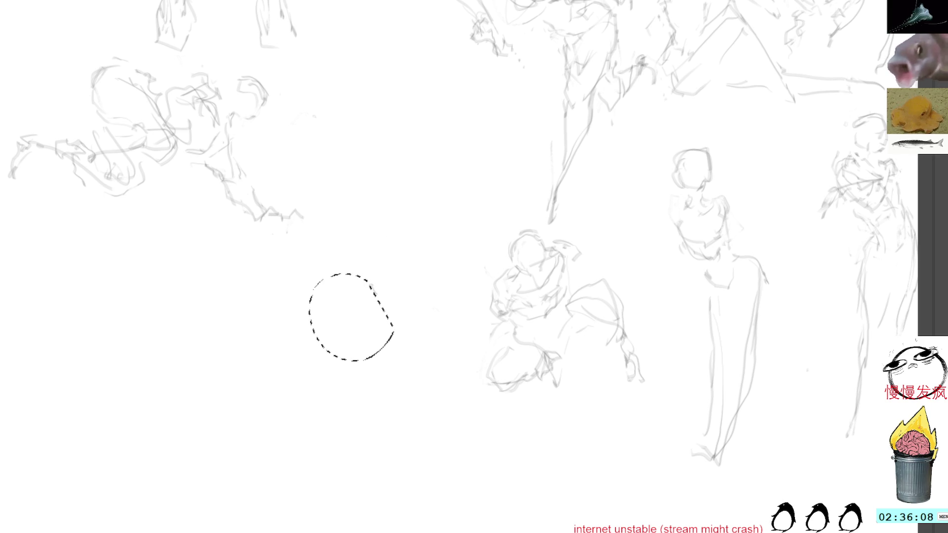
{"action": "left_click_drag", "start_coordinate": [380, 326], "coordinate": [363, 302]}
{"action": "key", "text": "ctrl+d"}
Step: Sketch the figure's body and a long leg reaching to the lower left, removing a stray squiggle
{"action": "mouse_move", "coordinate": [390, 295]}
{"action": "left_mouse_down"}
{"action": "mouse_move", "coordinate": [329, 294]}
{"action": "mouse_move", "coordinate": [344, 335]}
{"action": "mouse_move", "coordinate": [378, 352]}
{"action": "left_mouse_up"}
{"action": "mouse_move", "coordinate": [415, 317]}
{"action": "left_mouse_down"}
{"action": "mouse_move", "coordinate": [430, 348]}
{"action": "mouse_move", "coordinate": [317, 392]}
{"action": "mouse_move", "coordinate": [242, 400]}
{"action": "mouse_move", "coordinate": [253, 370]}
{"action": "left_mouse_up"}
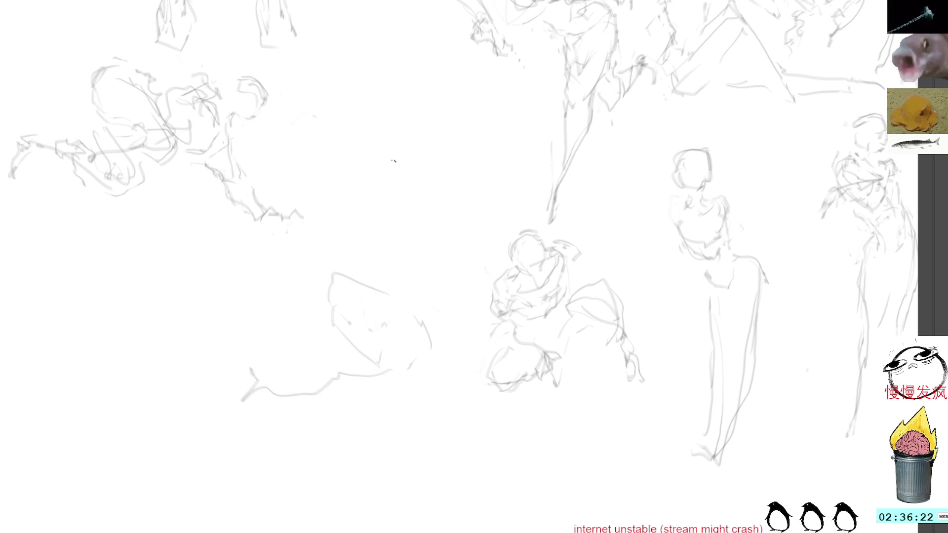
{"action": "left_click_drag", "start_coordinate": [256, 411], "coordinate": [250, 430]}
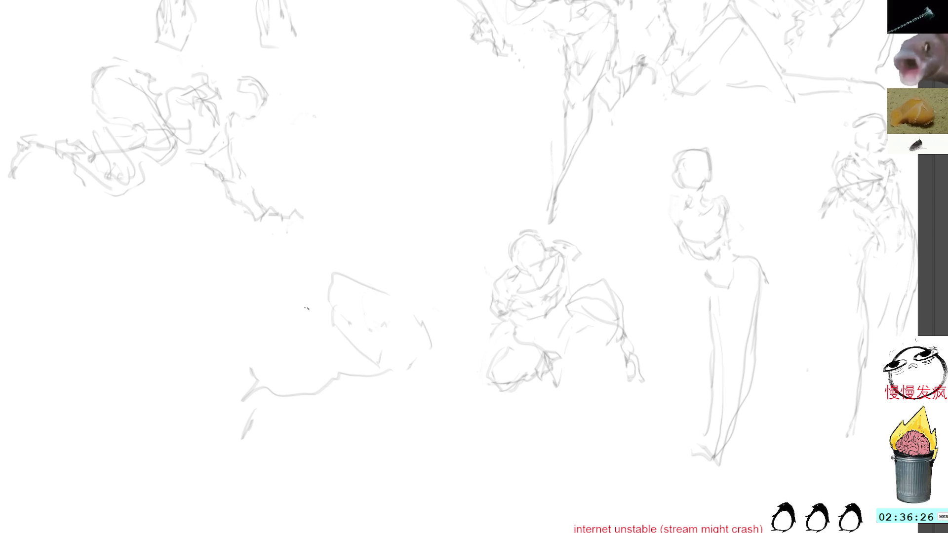
{"action": "left_click_drag", "start_coordinate": [247, 423], "coordinate": [240, 401]}
{"action": "left_click_drag", "start_coordinate": [229, 374], "coordinate": [234, 395]}
{"action": "mouse_move", "coordinate": [327, 297]}
{"action": "left_mouse_down"}
{"action": "mouse_move", "coordinate": [302, 371]}
{"action": "mouse_move", "coordinate": [278, 390]}
{"action": "left_mouse_up"}
{"action": "left_click_drag", "start_coordinate": [381, 332], "coordinate": [358, 318]}
{"action": "key", "text": "Delete"}
{"action": "mouse_move", "coordinate": [353, 262]}
{"action": "left_mouse_down"}
{"action": "mouse_move", "coordinate": [277, 375]}
{"action": "mouse_move", "coordinate": [381, 328]}
{"action": "mouse_move", "coordinate": [351, 260]}
{"action": "left_mouse_up"}
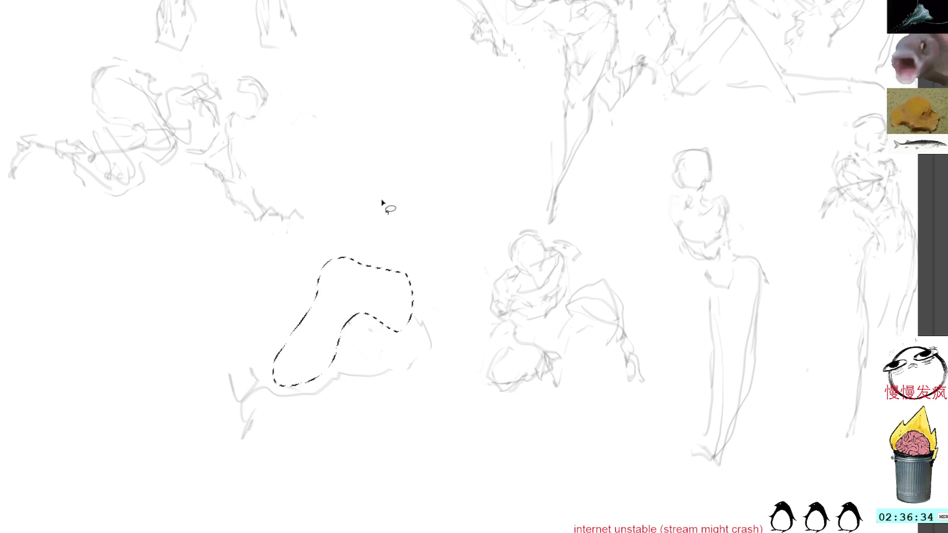
Step: Delete the figure's upper-left part and redraw its back line with light marks
{"action": "key", "text": "Delete"}
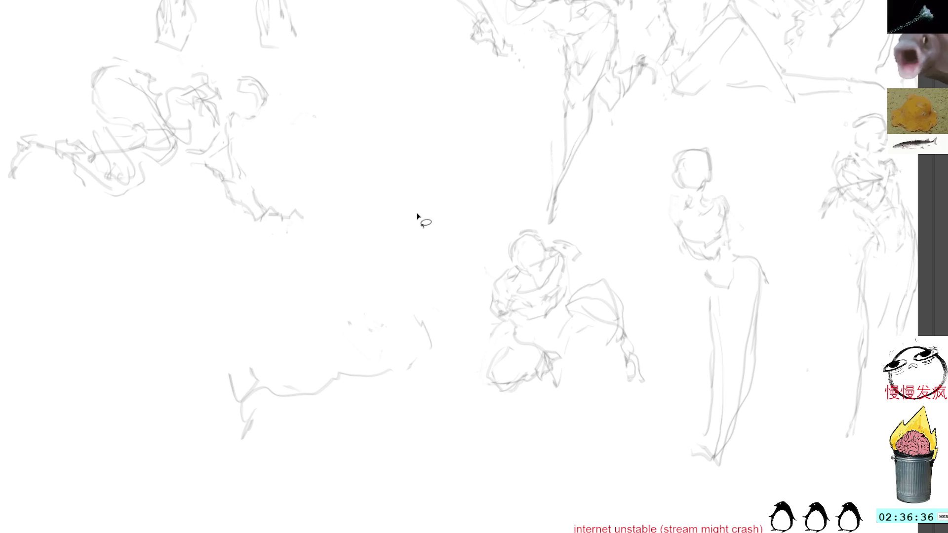
{"action": "mouse_move", "coordinate": [406, 317]}
{"action": "left_mouse_down"}
{"action": "mouse_move", "coordinate": [324, 299]}
{"action": "mouse_move", "coordinate": [314, 412]}
{"action": "left_mouse_up"}
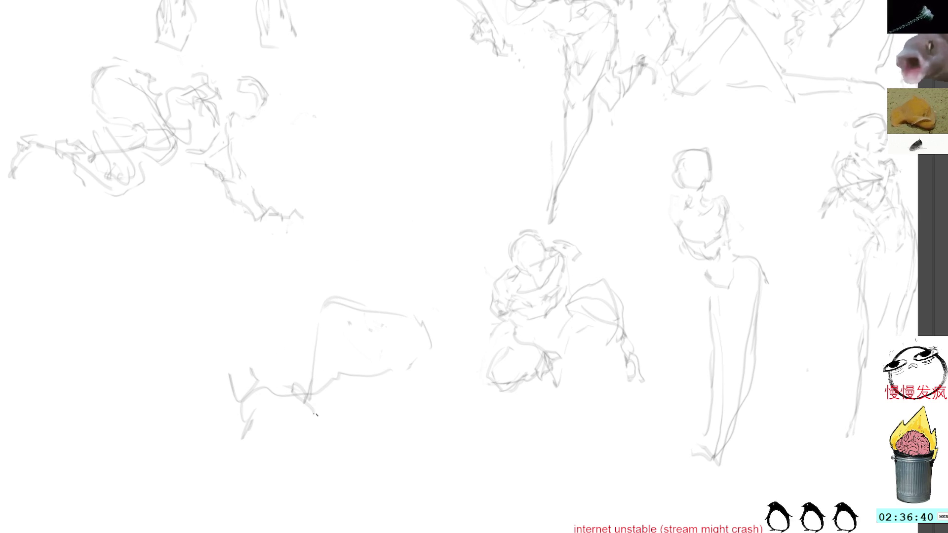
{"action": "left_click_drag", "start_coordinate": [433, 318], "coordinate": [388, 282]}
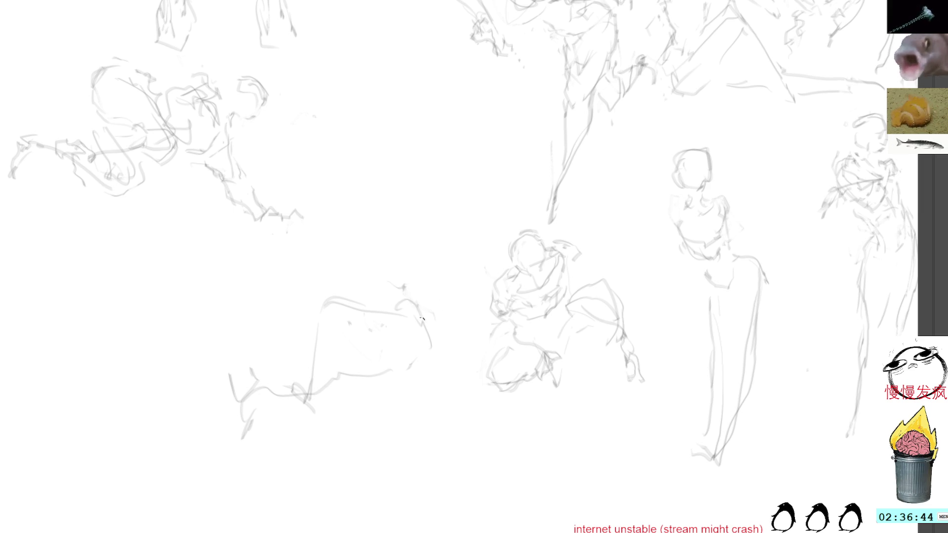
{"action": "mouse_move", "coordinate": [428, 347]}
{"action": "left_mouse_down"}
{"action": "mouse_move", "coordinate": [434, 311]}
{"action": "mouse_move", "coordinate": [430, 351]}
{"action": "left_mouse_up"}
{"action": "mouse_move", "coordinate": [403, 294]}
{"action": "left_mouse_down"}
{"action": "mouse_move", "coordinate": [383, 290]}
{"action": "mouse_move", "coordinate": [381, 309]}
{"action": "mouse_move", "coordinate": [424, 319]}
{"action": "mouse_move", "coordinate": [432, 340]}
{"action": "left_mouse_up"}
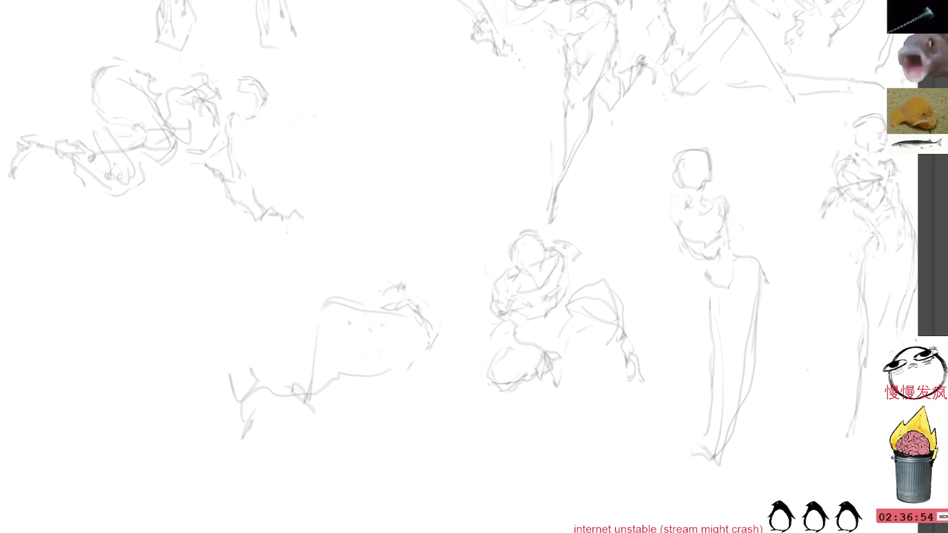
Step: Draw a head and neck above the figure and the left side of its torso
{"action": "mouse_move", "coordinate": [369, 295]}
{"action": "left_mouse_down"}
{"action": "mouse_move", "coordinate": [354, 277]}
{"action": "mouse_move", "coordinate": [370, 269]}
{"action": "mouse_move", "coordinate": [360, 260]}
{"action": "mouse_move", "coordinate": [381, 235]}
{"action": "mouse_move", "coordinate": [355, 256]}
{"action": "mouse_move", "coordinate": [396, 272]}
{"action": "mouse_move", "coordinate": [400, 299]}
{"action": "left_mouse_up"}
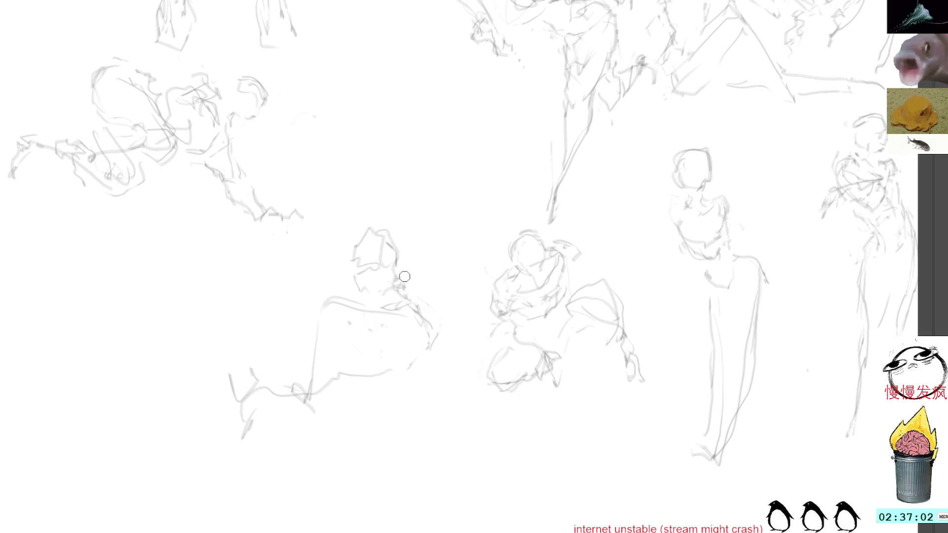
{"action": "left_click_drag", "start_coordinate": [356, 237], "coordinate": [381, 229]}
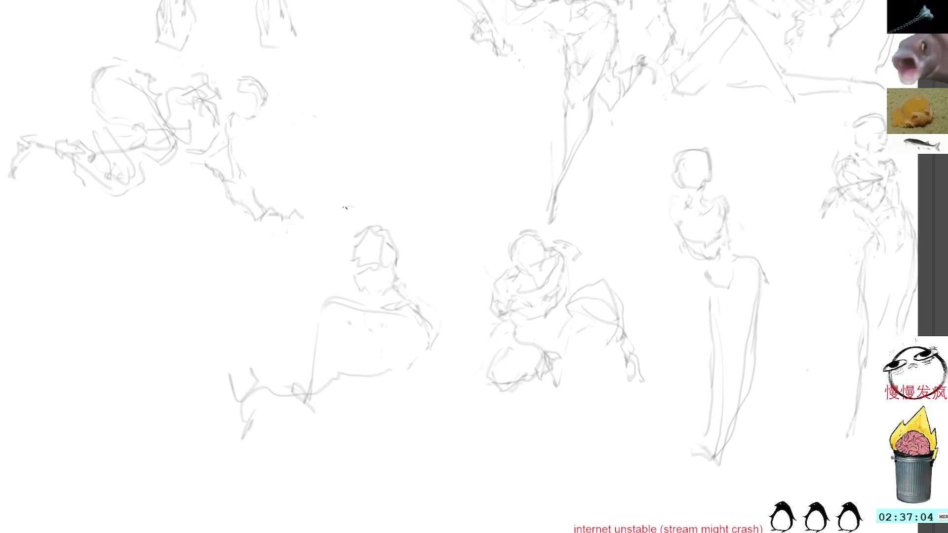
{"action": "mouse_move", "coordinate": [352, 198]}
{"action": "left_mouse_down"}
{"action": "mouse_move", "coordinate": [368, 191]}
{"action": "mouse_move", "coordinate": [379, 202]}
{"action": "mouse_move", "coordinate": [375, 193]}
{"action": "left_mouse_up"}
{"action": "left_click_drag", "start_coordinate": [353, 195], "coordinate": [374, 194]}
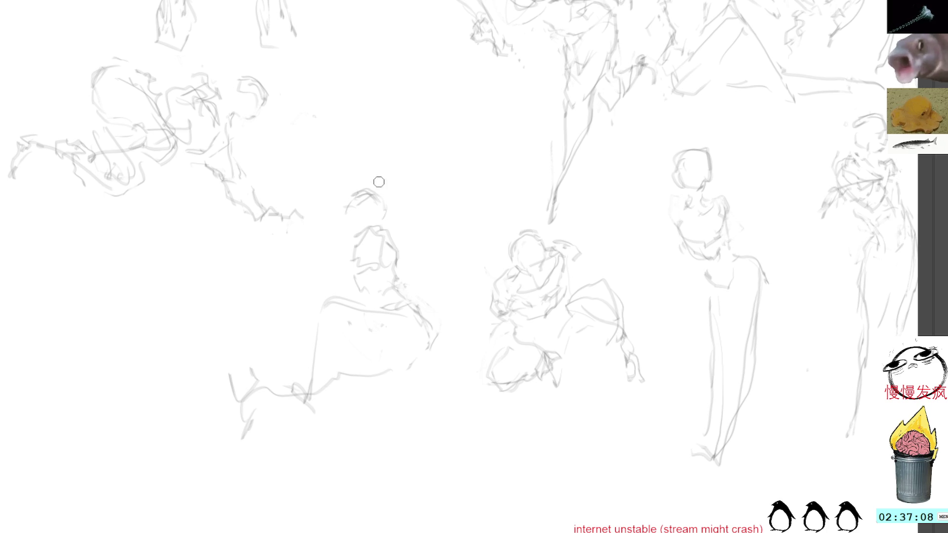
{"action": "left_click_drag", "start_coordinate": [346, 225], "coordinate": [339, 203]}
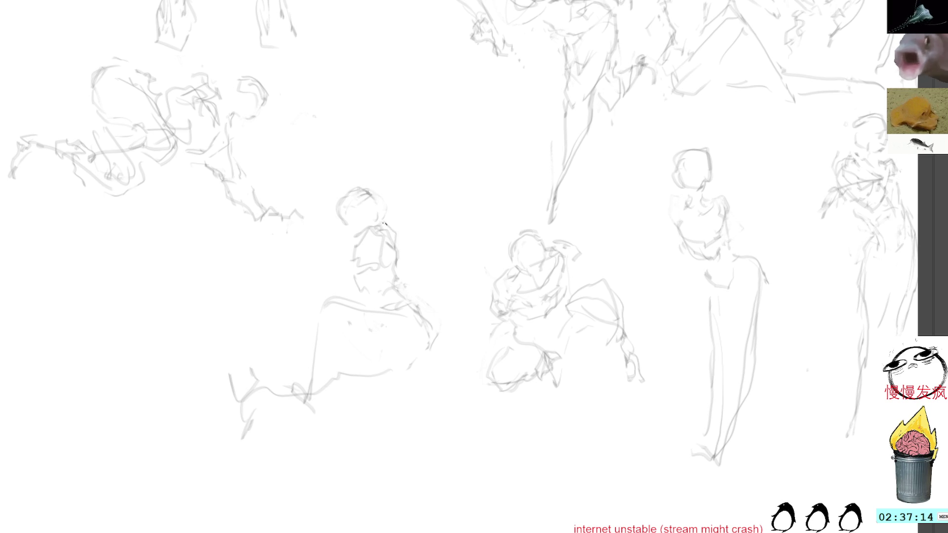
{"action": "mouse_move", "coordinate": [354, 263]}
{"action": "left_mouse_down"}
{"action": "mouse_move", "coordinate": [348, 281]}
{"action": "mouse_move", "coordinate": [371, 304]}
{"action": "left_mouse_up"}
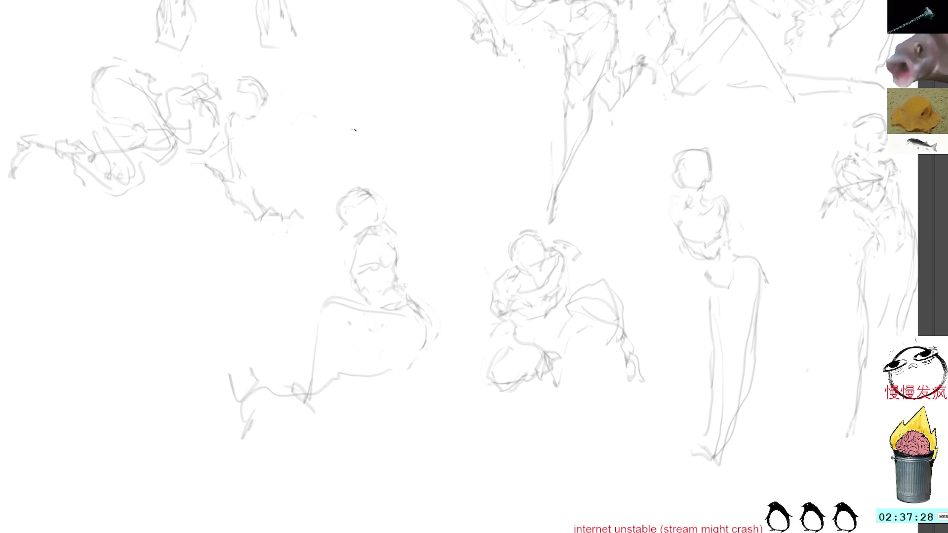
Step: Lasso the whole seated figure and begin rotating it
{"action": "mouse_move", "coordinate": [381, 150]}
{"action": "left_mouse_down"}
{"action": "mouse_move", "coordinate": [264, 291]}
{"action": "mouse_move", "coordinate": [386, 474]}
{"action": "mouse_move", "coordinate": [420, 169]}
{"action": "left_mouse_up"}
{"action": "mouse_move", "coordinate": [442, 287]}
{"action": "left_mouse_down"}
{"action": "mouse_move", "coordinate": [445, 349]}
{"action": "mouse_move", "coordinate": [434, 352]}
{"action": "left_mouse_up"}
{"action": "left_click_drag", "start_coordinate": [446, 139], "coordinate": [512, 239]}
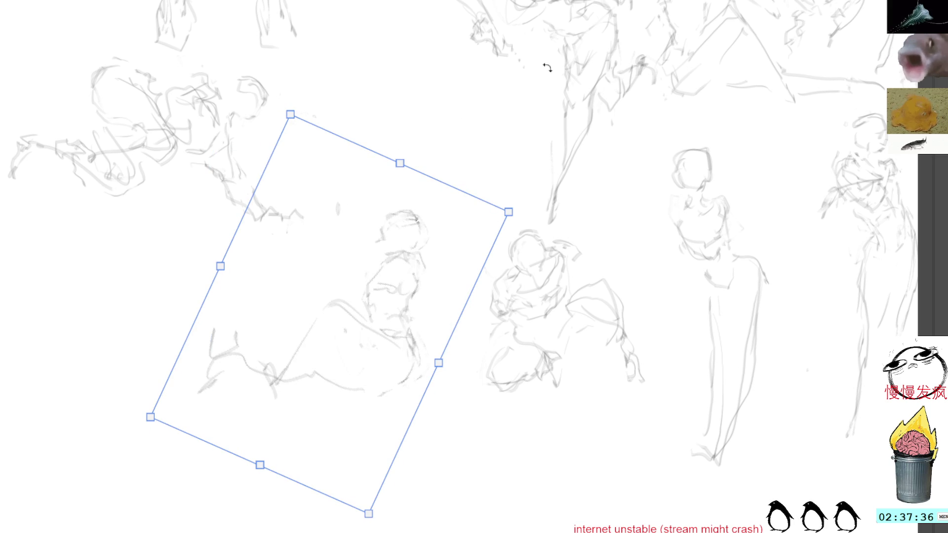
Step: Tilt the seated figure a few degrees counter-clockwise, add a left torso stroke, and erase its head
{"action": "left_click_drag", "start_coordinate": [574, 55], "coordinate": [469, 117]}
{"action": "key", "text": "Return"}
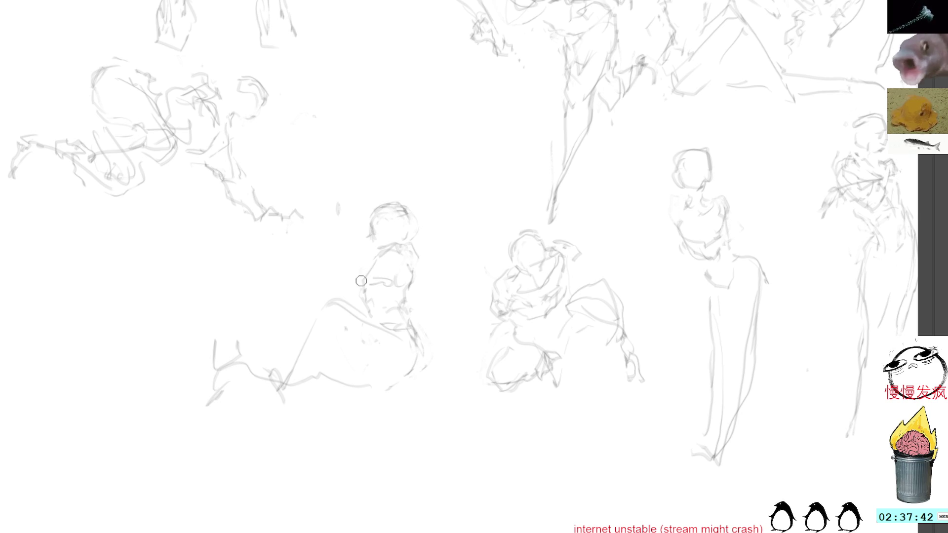
{"action": "left_click_drag", "start_coordinate": [368, 264], "coordinate": [365, 298]}
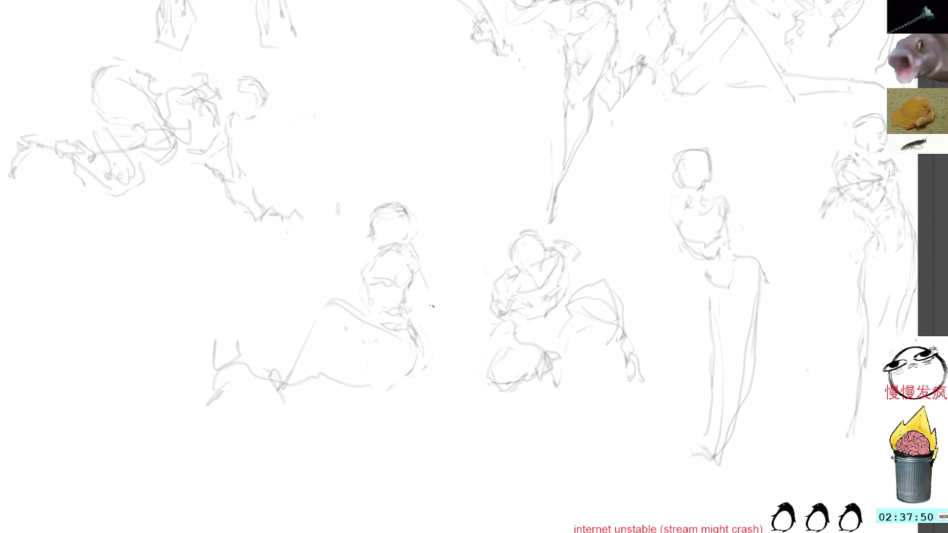
{"action": "mouse_move", "coordinate": [396, 190]}
{"action": "left_mouse_down"}
{"action": "mouse_move", "coordinate": [371, 207]}
{"action": "mouse_move", "coordinate": [423, 250]}
{"action": "mouse_move", "coordinate": [409, 189]}
{"action": "left_mouse_up"}
{"action": "key", "text": "Delete"}
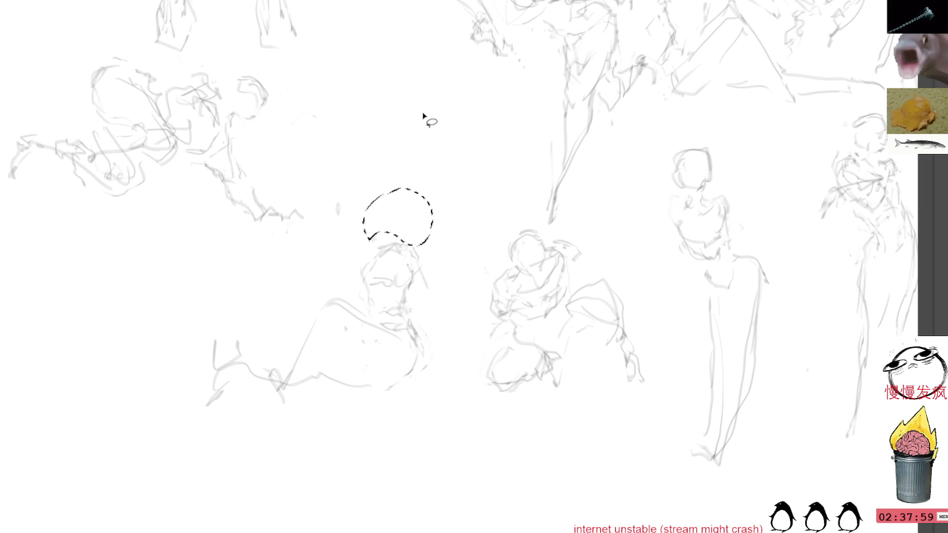
Step: Deselect and add strokes along the back of the head, the lap and the base
{"action": "key", "text": "ctrl+d"}
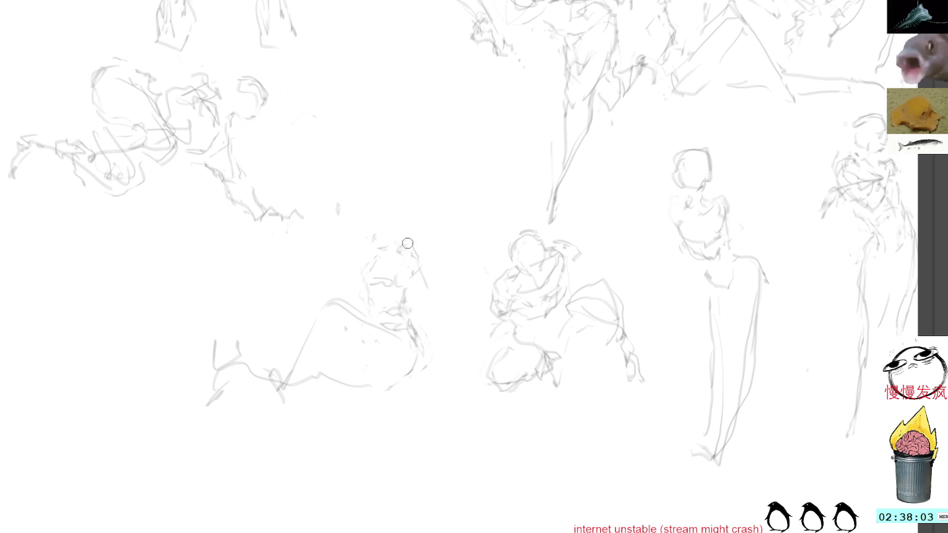
{"action": "mouse_move", "coordinate": [397, 246]}
{"action": "left_mouse_down"}
{"action": "mouse_move", "coordinate": [417, 256]}
{"action": "mouse_move", "coordinate": [413, 272]}
{"action": "left_mouse_up"}
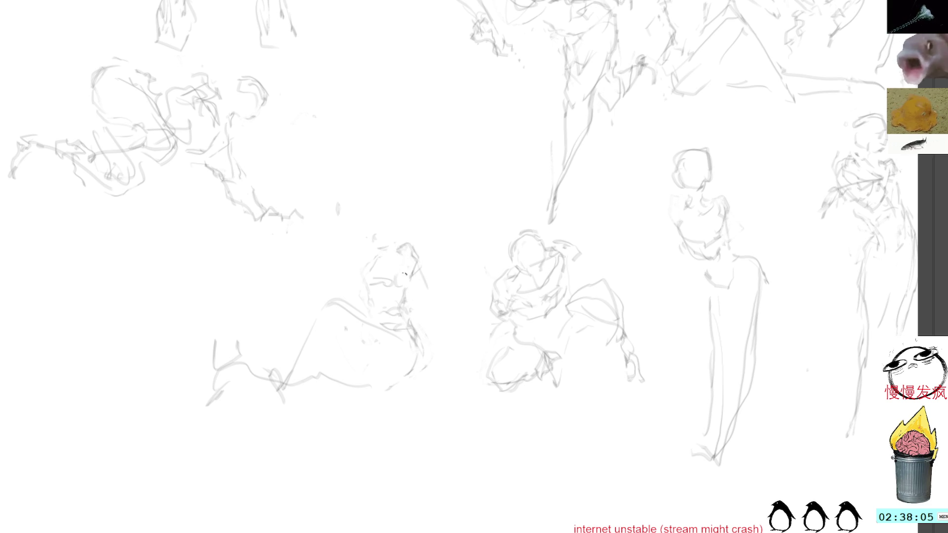
{"action": "left_click_drag", "start_coordinate": [378, 344], "coordinate": [415, 372]}
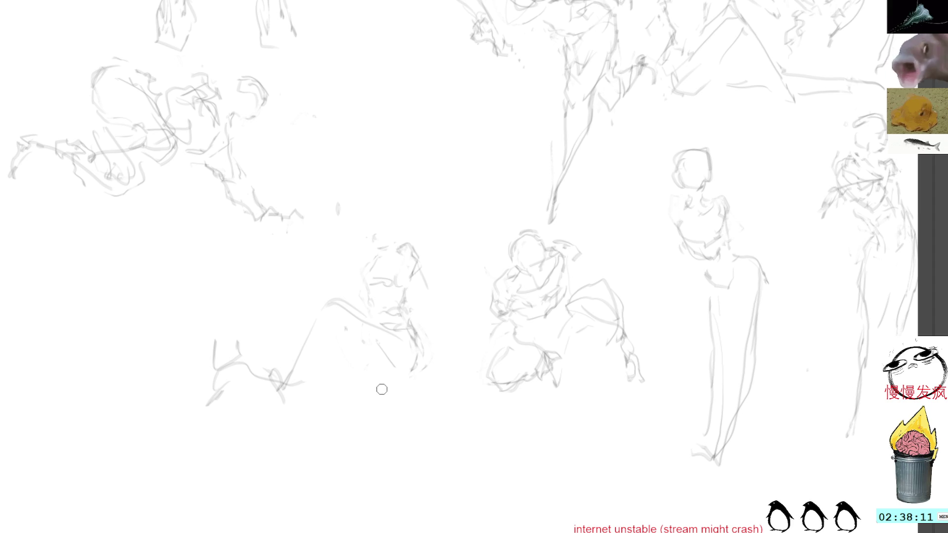
{"action": "left_click_drag", "start_coordinate": [368, 380], "coordinate": [323, 376]}
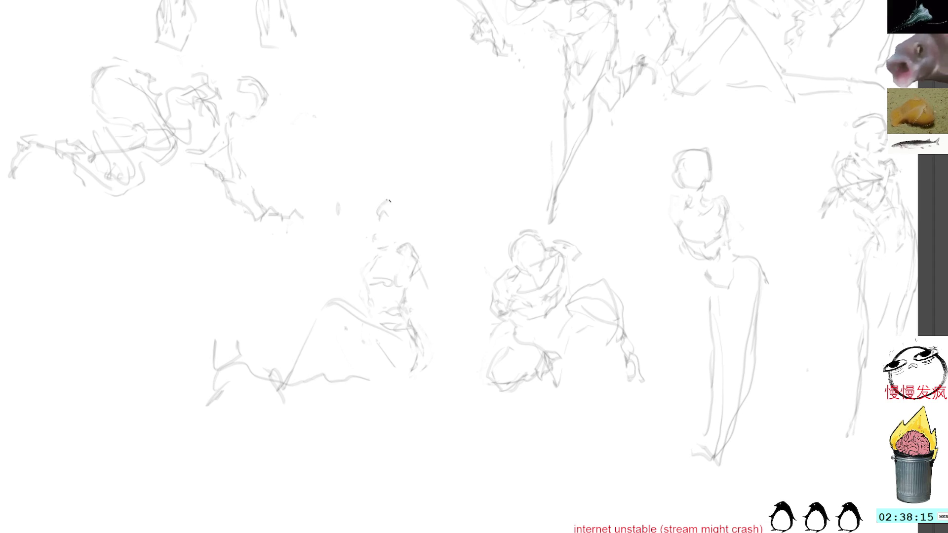
Step: Draw the new head with hair and a face mark, plus the right arm and a torso line
{"action": "left_click_drag", "start_coordinate": [381, 238], "coordinate": [399, 212]}
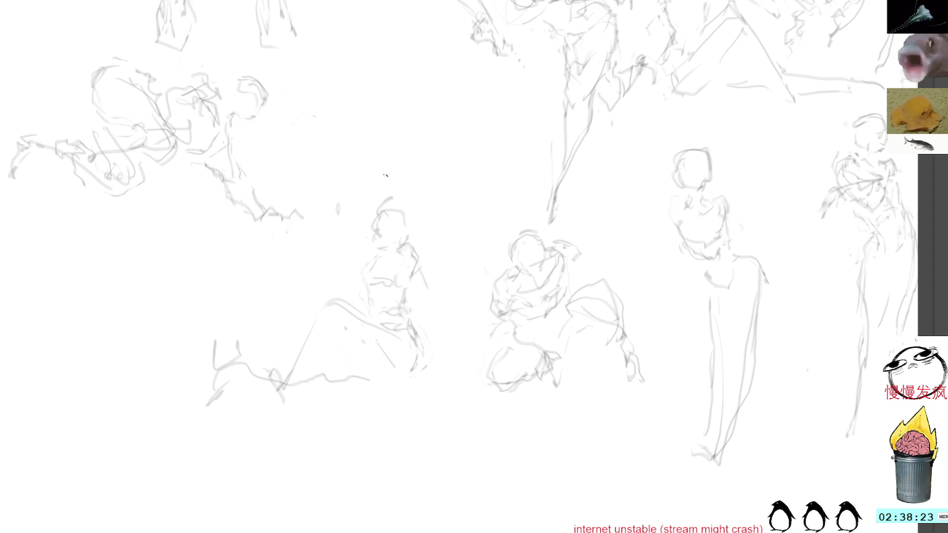
{"action": "left_click_drag", "start_coordinate": [389, 202], "coordinate": [407, 211]}
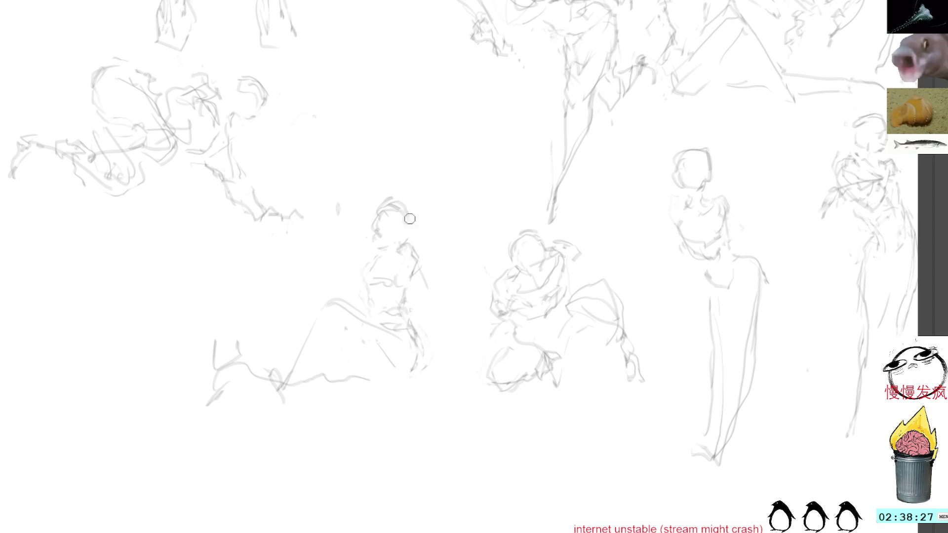
{"action": "left_click_drag", "start_coordinate": [410, 217], "coordinate": [396, 247]}
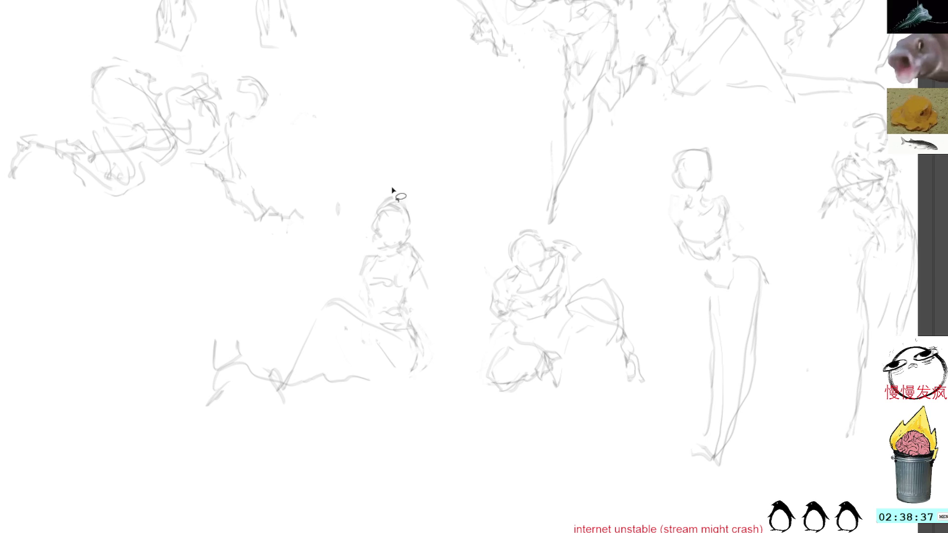
{"action": "left_click_drag", "start_coordinate": [380, 235], "coordinate": [386, 239]}
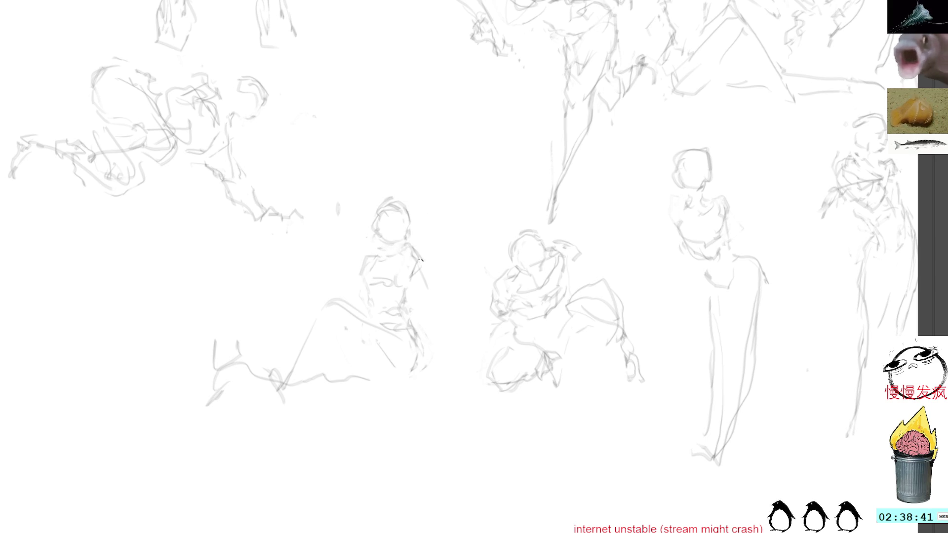
{"action": "left_click_drag", "start_coordinate": [423, 277], "coordinate": [446, 343]}
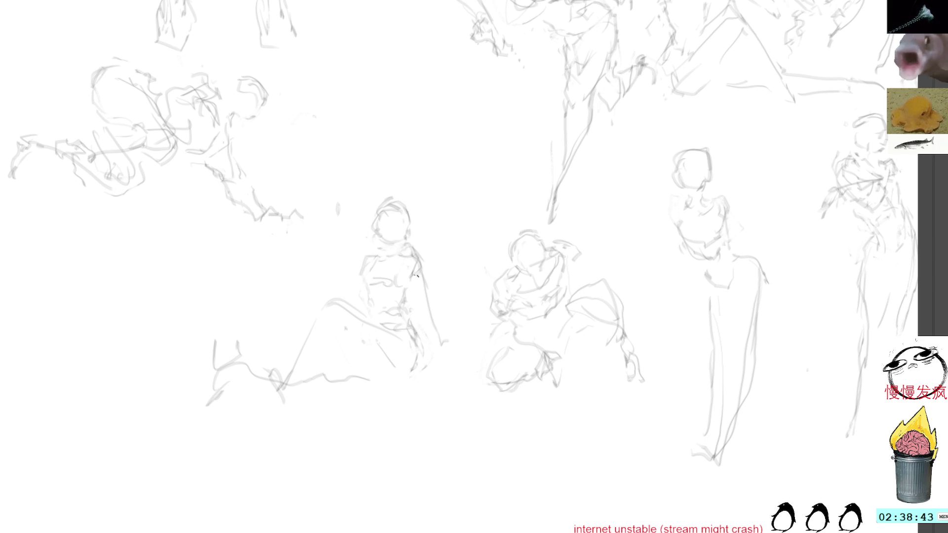
{"action": "left_click_drag", "start_coordinate": [417, 280], "coordinate": [390, 332]}
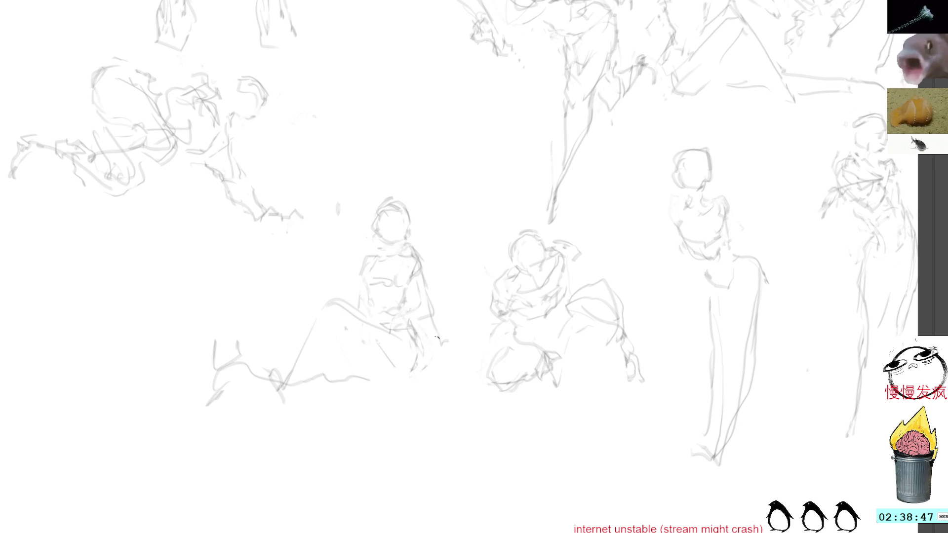
Step: Draw a new leg line below the seated figure after cancelling trial lap and leg selections
{"action": "mouse_move", "coordinate": [402, 338]}
{"action": "left_mouse_down"}
{"action": "mouse_move", "coordinate": [333, 292]}
{"action": "mouse_move", "coordinate": [401, 339]}
{"action": "left_mouse_up"}
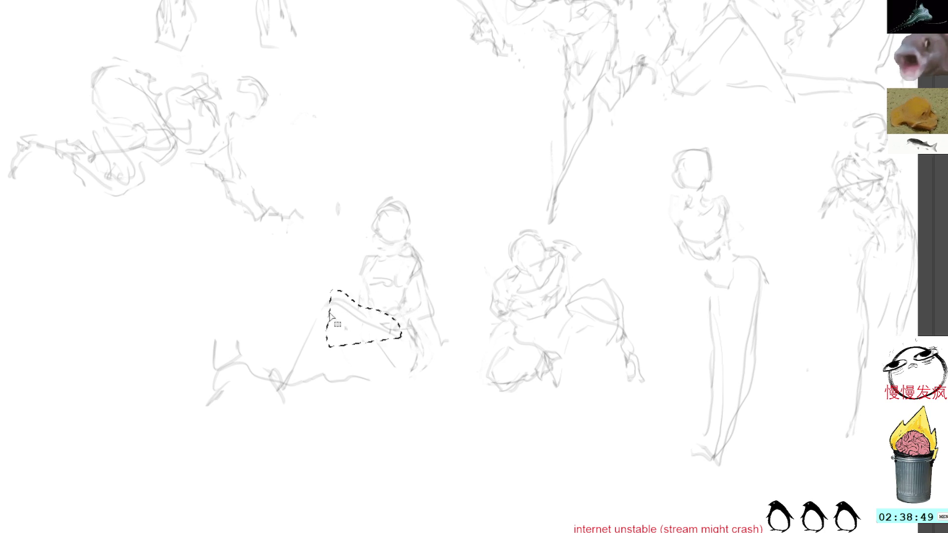
{"action": "left_click", "coordinate": [332, 308]}
{"action": "mouse_move", "coordinate": [332, 307]}
{"action": "left_mouse_down"}
{"action": "mouse_move", "coordinate": [328, 387]}
{"action": "mouse_move", "coordinate": [320, 319]}
{"action": "left_mouse_up"}
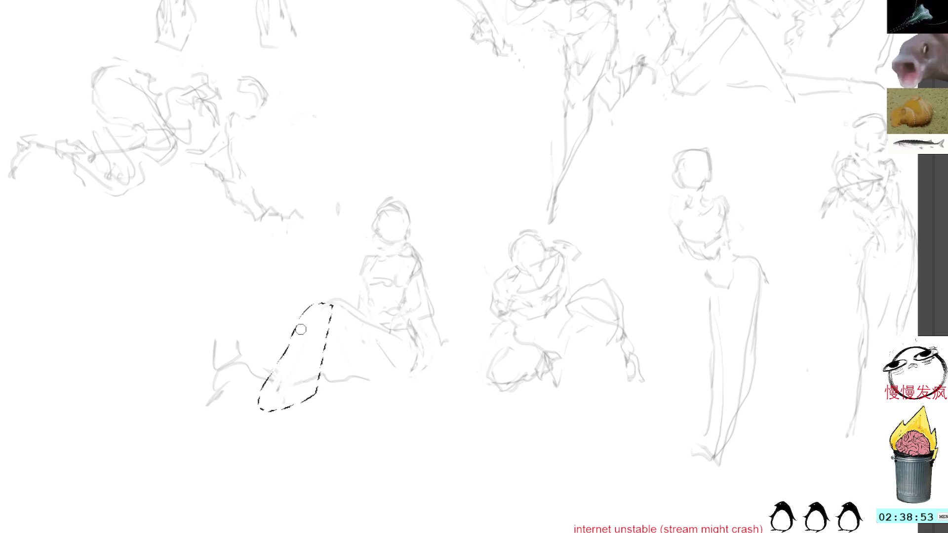
{"action": "key", "text": "ctrl+shift+a"}
{"action": "key", "text": "b"}
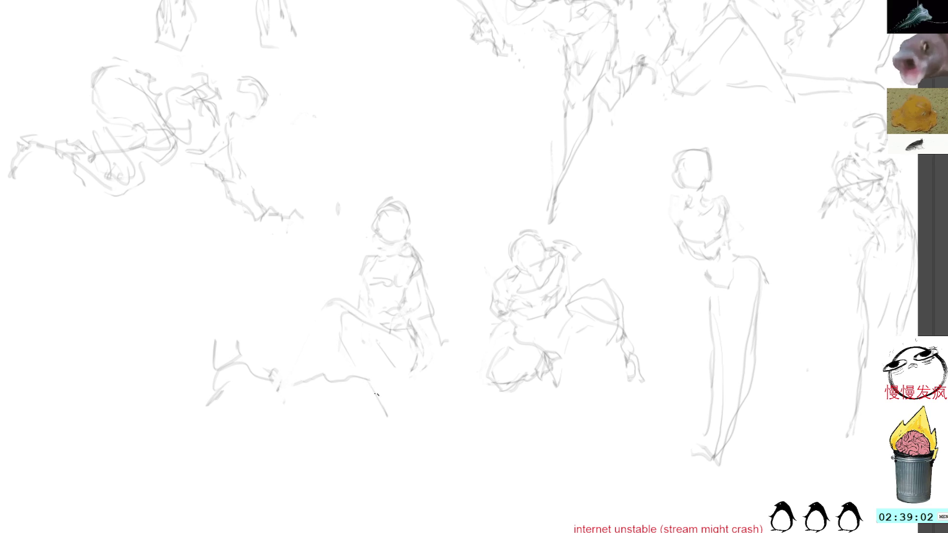
{"action": "left_click_drag", "start_coordinate": [310, 335], "coordinate": [248, 435]}
Step: Delete the old leg strokes and the stray mark by the head, then redraw the leg line down-left
{"action": "mouse_move", "coordinate": [362, 385]}
{"action": "left_mouse_down"}
{"action": "mouse_move", "coordinate": [295, 399]}
{"action": "mouse_move", "coordinate": [297, 420]}
{"action": "left_mouse_up"}
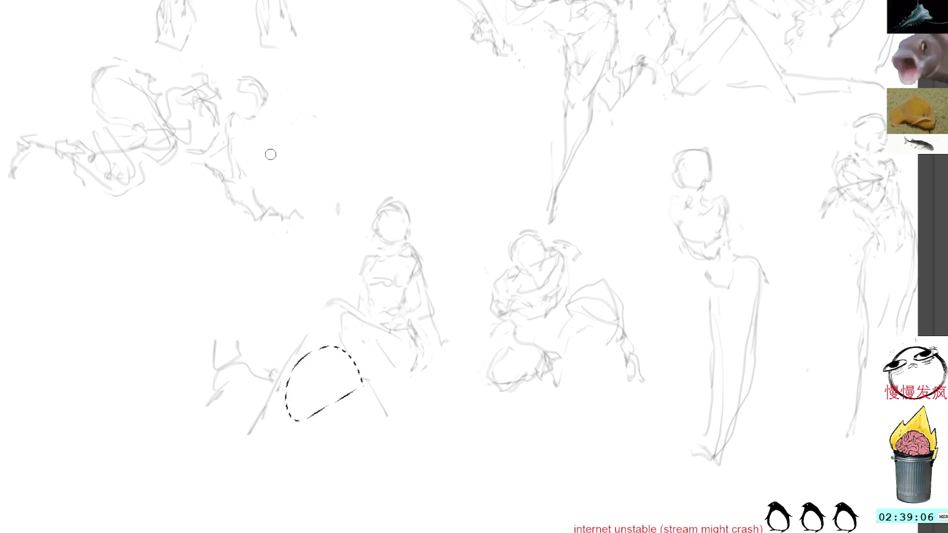
{"action": "mouse_move", "coordinate": [234, 319]}
{"action": "left_mouse_down"}
{"action": "mouse_move", "coordinate": [179, 367]}
{"action": "mouse_move", "coordinate": [269, 339]}
{"action": "mouse_move", "coordinate": [262, 328]}
{"action": "left_mouse_up"}
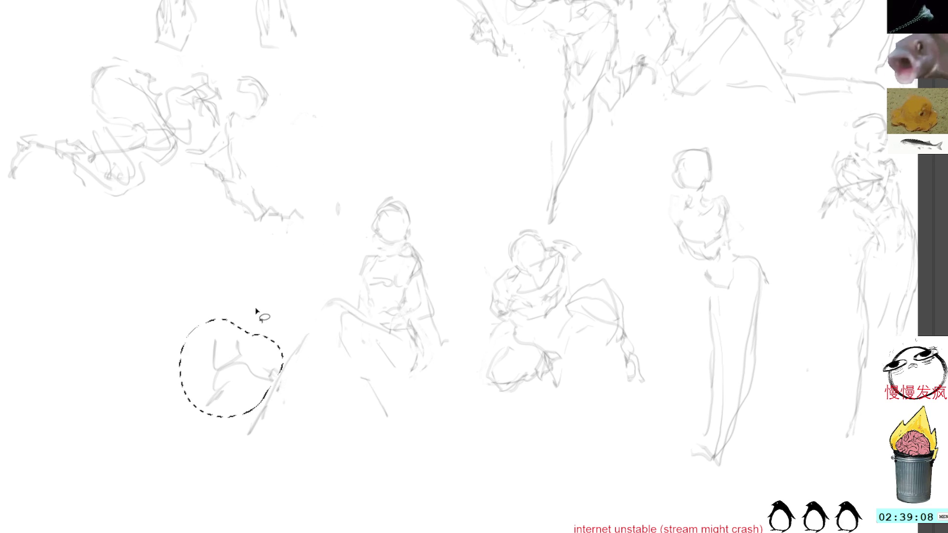
{"action": "key", "text": "Delete"}
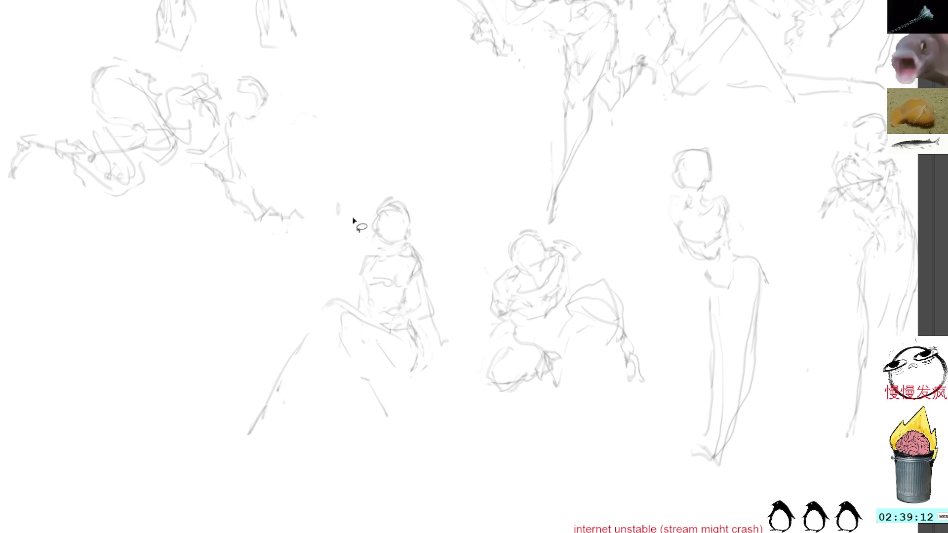
{"action": "left_click_drag", "start_coordinate": [390, 168], "coordinate": [317, 236]}
{"action": "key", "text": "Delete"}
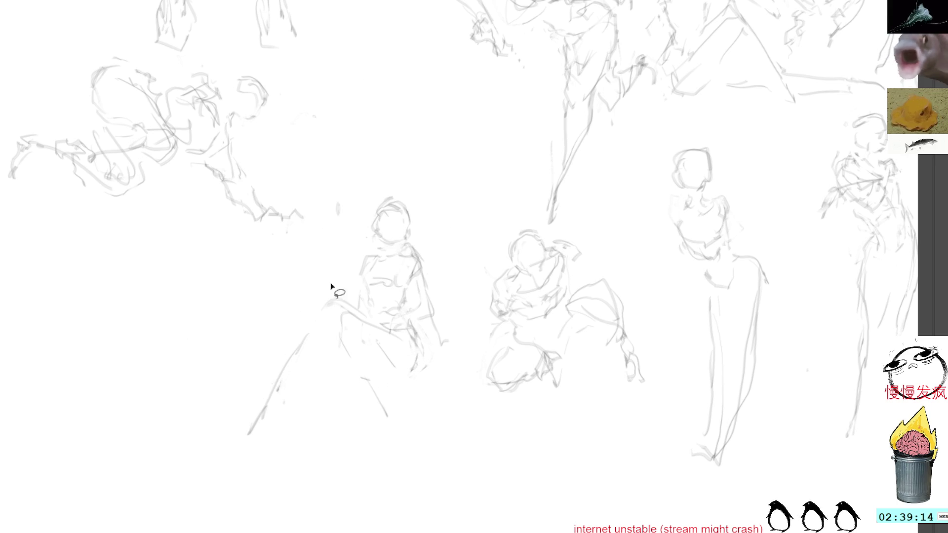
{"action": "mouse_move", "coordinate": [307, 320]}
{"action": "left_mouse_down"}
{"action": "mouse_move", "coordinate": [328, 356]}
{"action": "mouse_move", "coordinate": [322, 368]}
{"action": "left_mouse_up"}
{"action": "key", "text": "b"}
{"action": "key", "text": "Delete"}
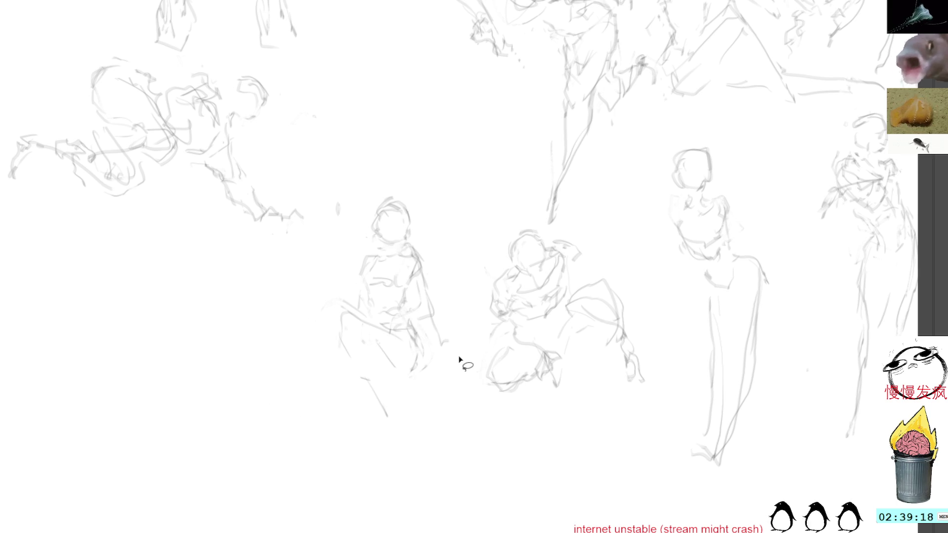
{"action": "left_click_drag", "start_coordinate": [310, 337], "coordinate": [286, 427]}
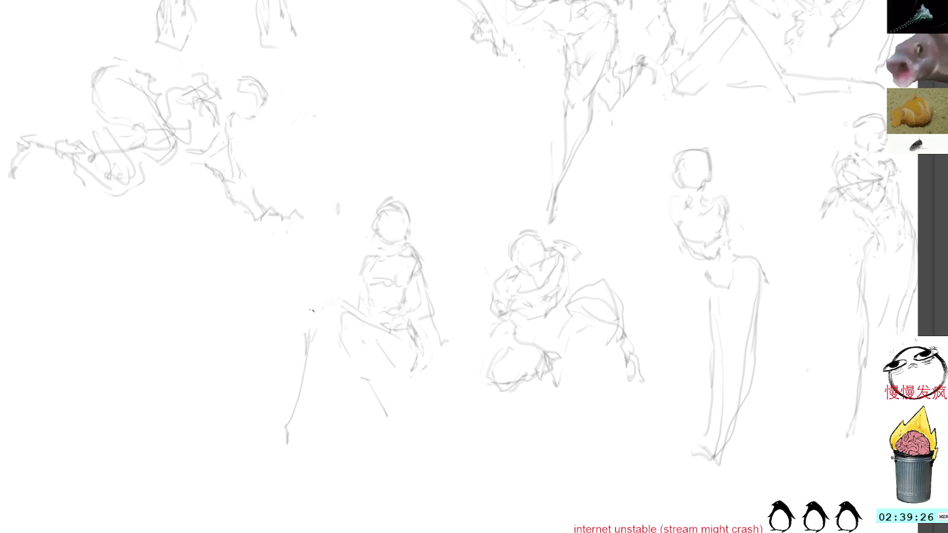
Step: Add strokes down the legs, then move the whole seated figure up and to the right
{"action": "left_click_drag", "start_coordinate": [338, 326], "coordinate": [387, 429]}
{"action": "left_click_drag", "start_coordinate": [312, 320], "coordinate": [302, 453]}
{"action": "key", "text": "l"}
{"action": "mouse_move", "coordinate": [387, 167]}
{"action": "left_mouse_down"}
{"action": "mouse_move", "coordinate": [258, 368]}
{"action": "mouse_move", "coordinate": [470, 296]}
{"action": "mouse_move", "coordinate": [390, 156]}
{"action": "left_mouse_up"}
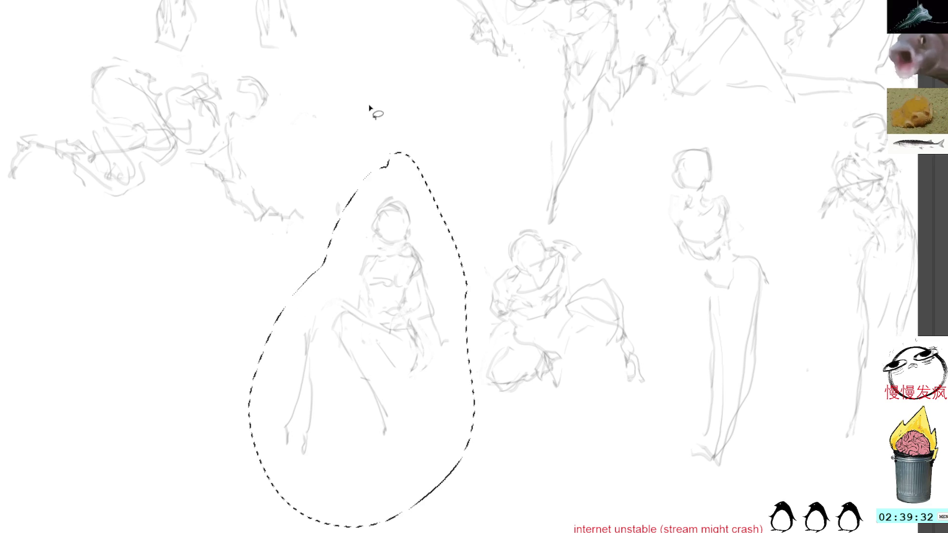
{"action": "key", "text": "ctrl+t"}
{"action": "mouse_move", "coordinate": [443, 292]}
{"action": "left_mouse_down"}
{"action": "mouse_move", "coordinate": [531, 125]}
{"action": "mouse_move", "coordinate": [538, 138]}
{"action": "left_mouse_up"}
{"action": "key", "text": "Return"}
Step: Clear the leftover leg selections and begin a new figure's head at the lower left
{"action": "mouse_move", "coordinate": [389, 318]}
{"action": "left_mouse_down"}
{"action": "mouse_move", "coordinate": [408, 179]}
{"action": "mouse_move", "coordinate": [381, 327]}
{"action": "left_mouse_up"}
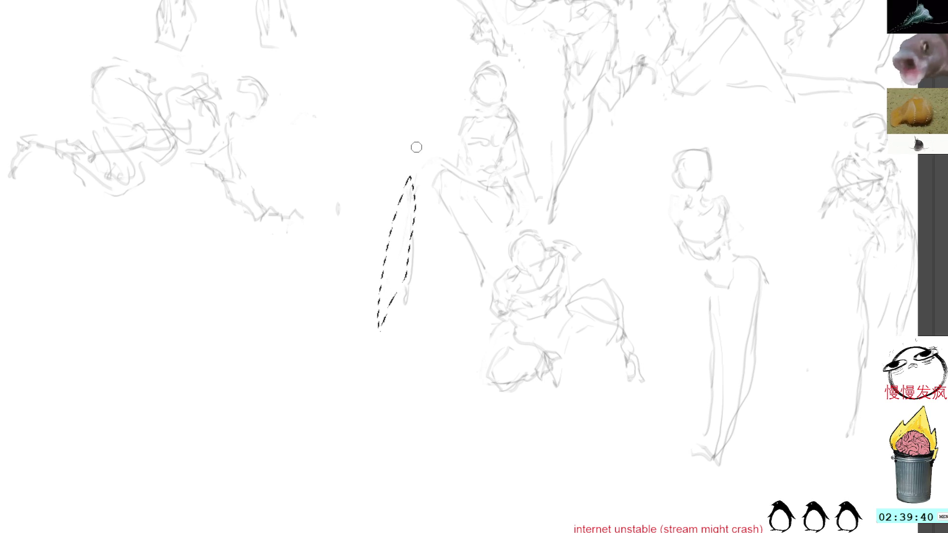
{"action": "key", "text": "ctrl+d"}
{"action": "mouse_move", "coordinate": [423, 245]}
{"action": "left_mouse_down"}
{"action": "mouse_move", "coordinate": [411, 311]}
{"action": "mouse_move", "coordinate": [405, 202]}
{"action": "mouse_move", "coordinate": [411, 302]}
{"action": "left_mouse_up"}
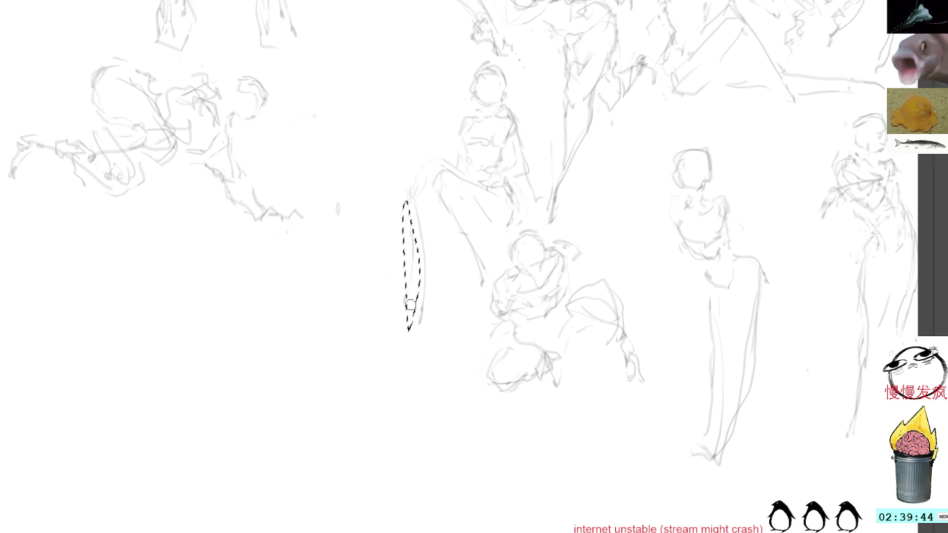
{"action": "key", "text": "ctrl+d"}
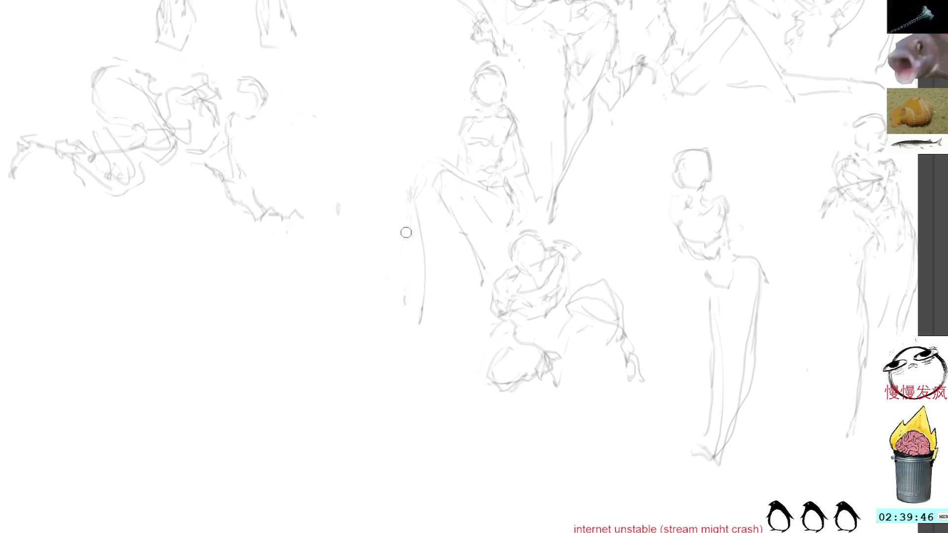
{"action": "mouse_move", "coordinate": [278, 371]}
{"action": "left_mouse_down"}
{"action": "mouse_move", "coordinate": [291, 316]}
{"action": "mouse_move", "coordinate": [282, 380]}
{"action": "mouse_move", "coordinate": [295, 389]}
{"action": "mouse_move", "coordinate": [328, 351]}
{"action": "mouse_move", "coordinate": [297, 314]}
{"action": "mouse_move", "coordinate": [306, 282]}
{"action": "left_mouse_up"}
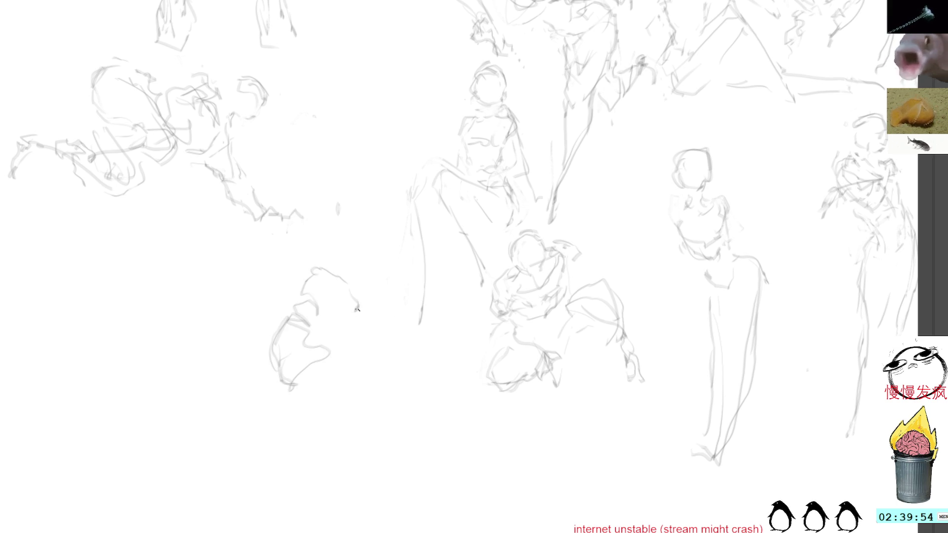
Step: Sketch a crouching figure at the lower left: shoulder line, curved back and bent leg
{"action": "left_click_drag", "start_coordinate": [340, 334], "coordinate": [370, 329]}
{"action": "mouse_move", "coordinate": [309, 398]}
{"action": "left_mouse_down"}
{"action": "mouse_move", "coordinate": [338, 391]}
{"action": "mouse_move", "coordinate": [369, 332]}
{"action": "mouse_move", "coordinate": [345, 386]}
{"action": "mouse_move", "coordinate": [395, 419]}
{"action": "left_mouse_up"}
{"action": "left_click_drag", "start_coordinate": [374, 324], "coordinate": [421, 411]}
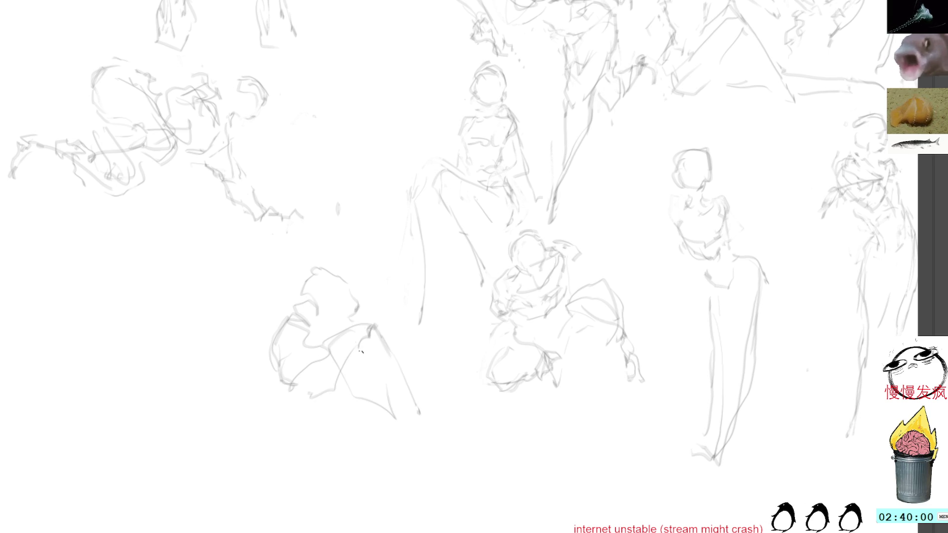
{"action": "mouse_move", "coordinate": [349, 349]}
{"action": "left_mouse_down"}
{"action": "mouse_move", "coordinate": [417, 455]}
{"action": "mouse_move", "coordinate": [454, 395]}
{"action": "mouse_move", "coordinate": [398, 433]}
{"action": "left_mouse_up"}
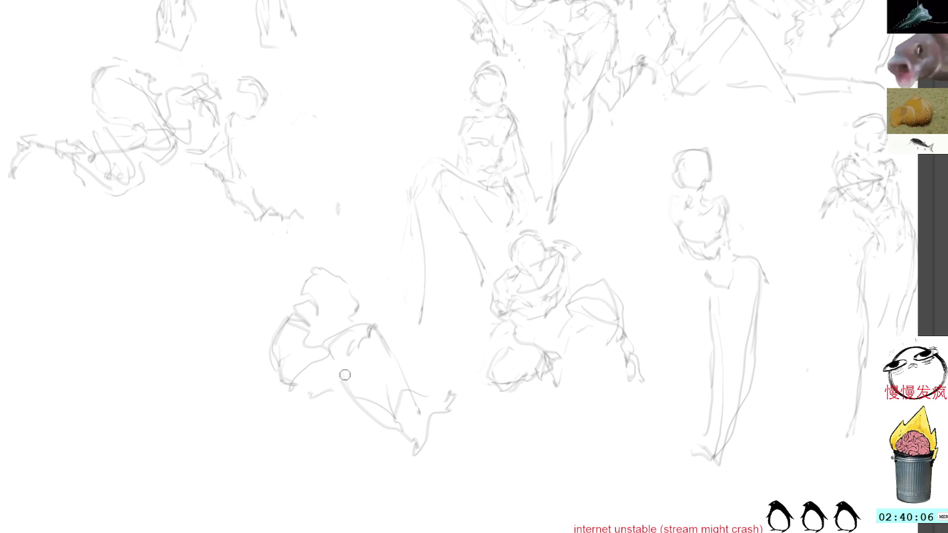
{"action": "left_click_drag", "start_coordinate": [340, 374], "coordinate": [408, 435]}
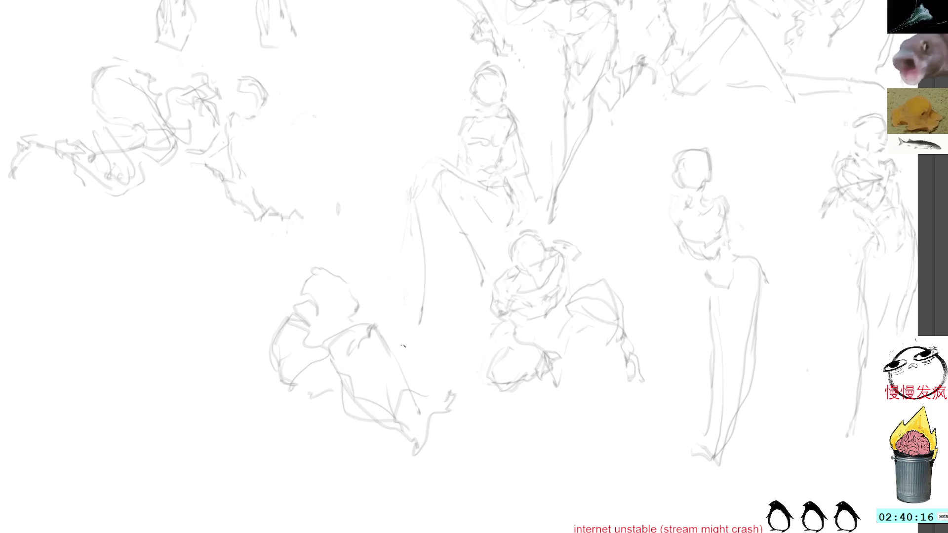
Step: Lasso and delete the figure's lower leg strokes, then redraw the legs down-right
{"action": "key", "text": "l"}
{"action": "mouse_move", "coordinate": [439, 390]}
{"action": "left_mouse_down"}
{"action": "mouse_move", "coordinate": [477, 417]}
{"action": "mouse_move", "coordinate": [457, 385]}
{"action": "left_mouse_up"}
{"action": "key", "text": "Delete"}
{"action": "key", "text": "ctrl+d"}
{"action": "key", "text": "b"}
{"action": "mouse_move", "coordinate": [311, 398]}
{"action": "left_mouse_down"}
{"action": "mouse_move", "coordinate": [368, 345]}
{"action": "mouse_move", "coordinate": [341, 370]}
{"action": "mouse_move", "coordinate": [392, 403]}
{"action": "left_mouse_up"}
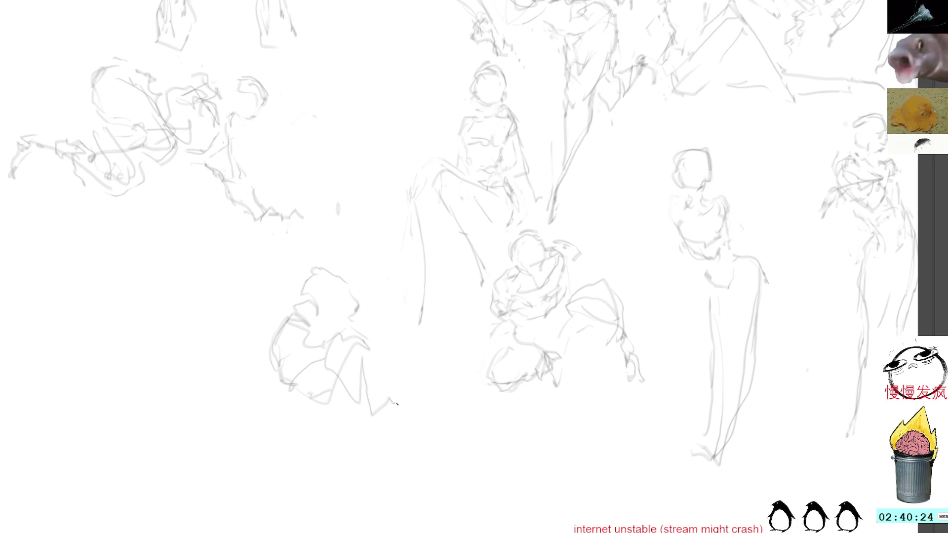
{"action": "mouse_move", "coordinate": [351, 331]}
{"action": "left_mouse_down"}
{"action": "mouse_move", "coordinate": [395, 375]}
{"action": "mouse_move", "coordinate": [393, 429]}
{"action": "mouse_move", "coordinate": [421, 420]}
{"action": "mouse_move", "coordinate": [388, 371]}
{"action": "mouse_move", "coordinate": [423, 442]}
{"action": "mouse_move", "coordinate": [438, 422]}
{"action": "left_mouse_up"}
{"action": "mouse_move", "coordinate": [278, 389]}
{"action": "left_mouse_down"}
{"action": "mouse_move", "coordinate": [328, 496]}
{"action": "mouse_move", "coordinate": [362, 526]}
{"action": "left_mouse_up"}
{"action": "mouse_move", "coordinate": [344, 231]}
{"action": "left_mouse_down"}
{"action": "mouse_move", "coordinate": [257, 307]}
{"action": "mouse_move", "coordinate": [464, 437]}
{"action": "mouse_move", "coordinate": [420, 271]}
{"action": "left_mouse_up"}
Step: Shrink the crouching figure slightly, move it up-left, then erase the stray curve on its left
{"action": "key", "text": "ctrl+t"}
{"action": "mouse_move", "coordinate": [410, 374]}
{"action": "left_mouse_down"}
{"action": "mouse_move", "coordinate": [443, 388]}
{"action": "mouse_move", "coordinate": [806, 250]}
{"action": "mouse_move", "coordinate": [597, 189]}
{"action": "mouse_move", "coordinate": [646, 302]}
{"action": "mouse_move", "coordinate": [631, 316]}
{"action": "mouse_move", "coordinate": [642, 332]}
{"action": "mouse_move", "coordinate": [617, 316]}
{"action": "mouse_move", "coordinate": [641, 302]}
{"action": "mouse_move", "coordinate": [637, 321]}
{"action": "left_mouse_up"}
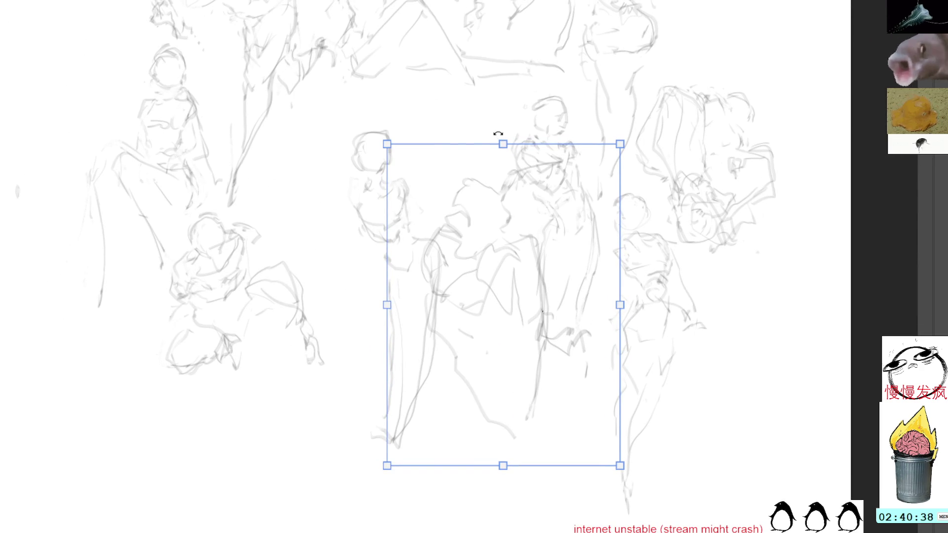
{"action": "left_click_drag", "start_coordinate": [503, 143], "coordinate": [501, 171]}
{"action": "mouse_move", "coordinate": [523, 302]}
{"action": "left_mouse_down"}
{"action": "mouse_move", "coordinate": [195, 144]}
{"action": "mouse_move", "coordinate": [652, 333]}
{"action": "mouse_move", "coordinate": [688, 277]}
{"action": "mouse_move", "coordinate": [814, 296]}
{"action": "mouse_move", "coordinate": [387, 102]}
{"action": "mouse_move", "coordinate": [275, 97]}
{"action": "mouse_move", "coordinate": [478, 321]}
{"action": "left_mouse_up"}
{"action": "left_click_drag", "start_coordinate": [442, 165], "coordinate": [442, 187]}
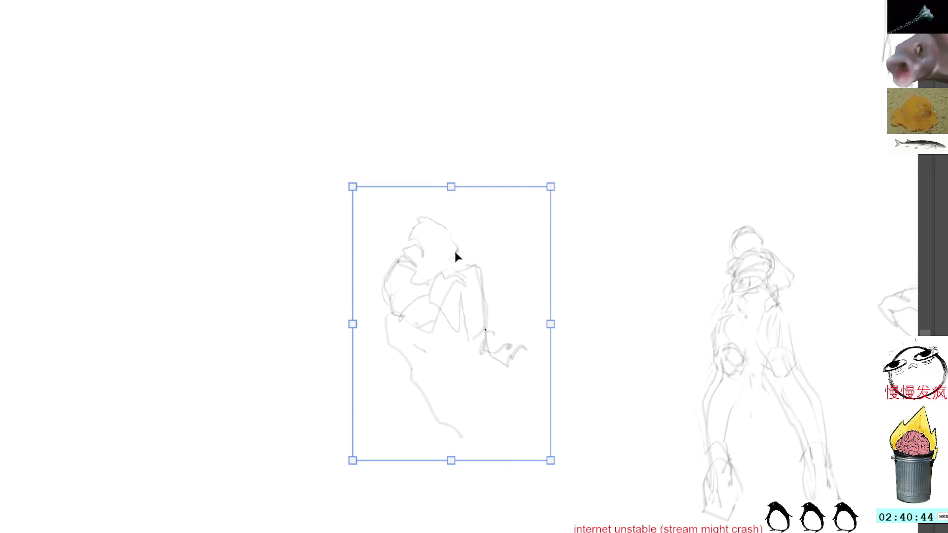
{"action": "left_click_drag", "start_coordinate": [449, 239], "coordinate": [454, 197]}
{"action": "key", "text": "Return"}
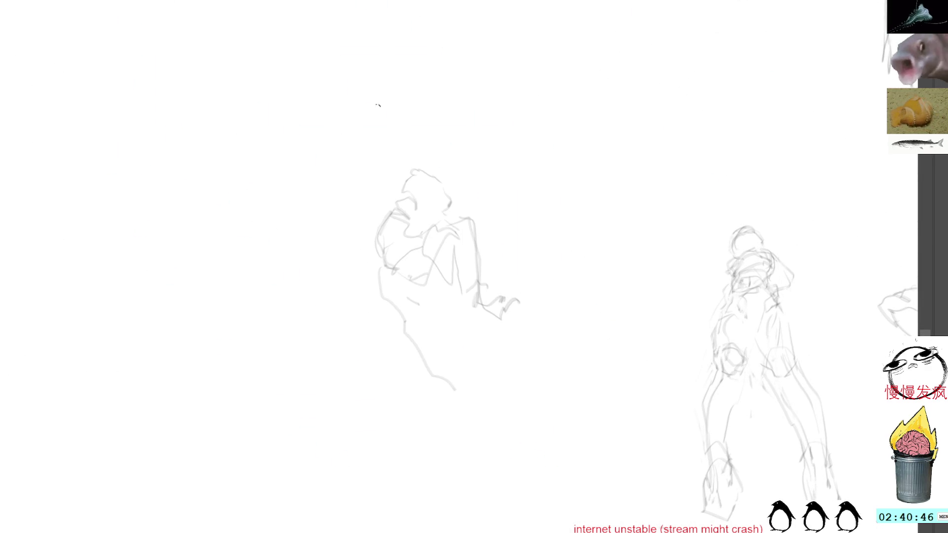
{"action": "mouse_move", "coordinate": [375, 267]}
{"action": "left_mouse_down"}
{"action": "mouse_move", "coordinate": [417, 317]}
{"action": "mouse_move", "coordinate": [422, 384]}
{"action": "mouse_move", "coordinate": [448, 411]}
{"action": "left_mouse_up"}
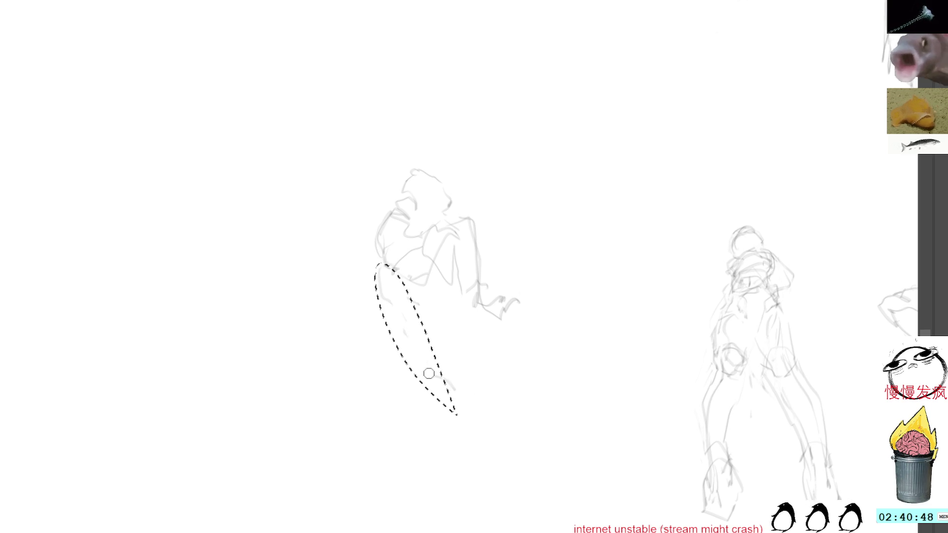
{"action": "key", "text": "Delete"}
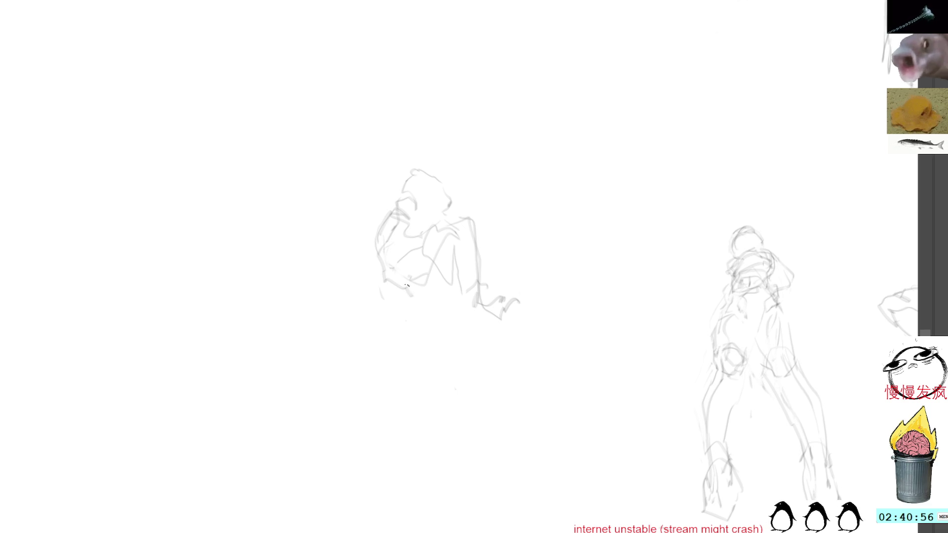
Step: Clear the selection and darken the figure's back, side, arm and lower contours
{"action": "mouse_move", "coordinate": [396, 278]}
{"action": "left_mouse_down"}
{"action": "mouse_move", "coordinate": [359, 263]}
{"action": "mouse_move", "coordinate": [352, 280]}
{"action": "left_mouse_up"}
{"action": "key", "text": "ctrl+d"}
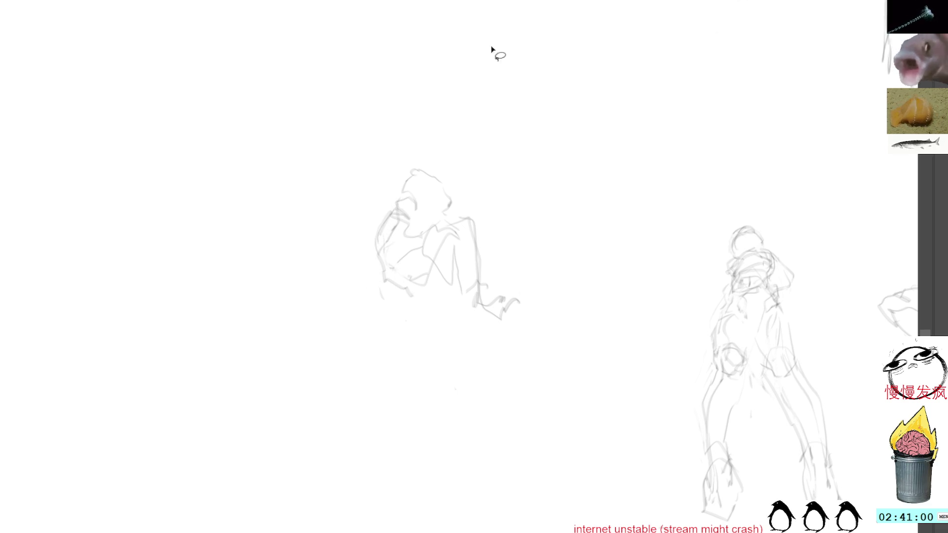
{"action": "key", "text": "ctrl+z"}
{"action": "key", "text": "ctrl+d"}
{"action": "key", "text": "b"}
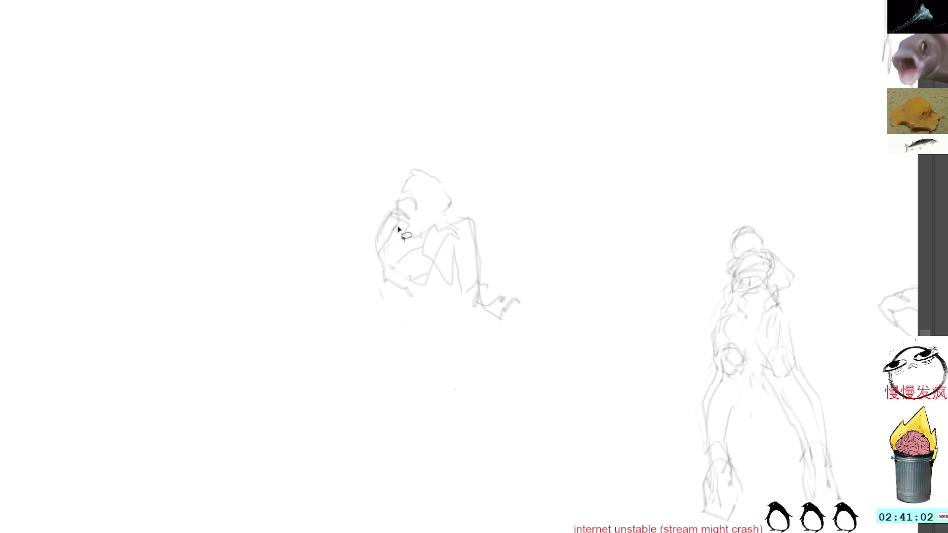
{"action": "left_click_drag", "start_coordinate": [392, 230], "coordinate": [388, 291]}
{"action": "mouse_move", "coordinate": [386, 230]}
{"action": "left_mouse_down"}
{"action": "mouse_move", "coordinate": [374, 247]}
{"action": "mouse_move", "coordinate": [395, 294]}
{"action": "mouse_move", "coordinate": [417, 285]}
{"action": "left_mouse_up"}
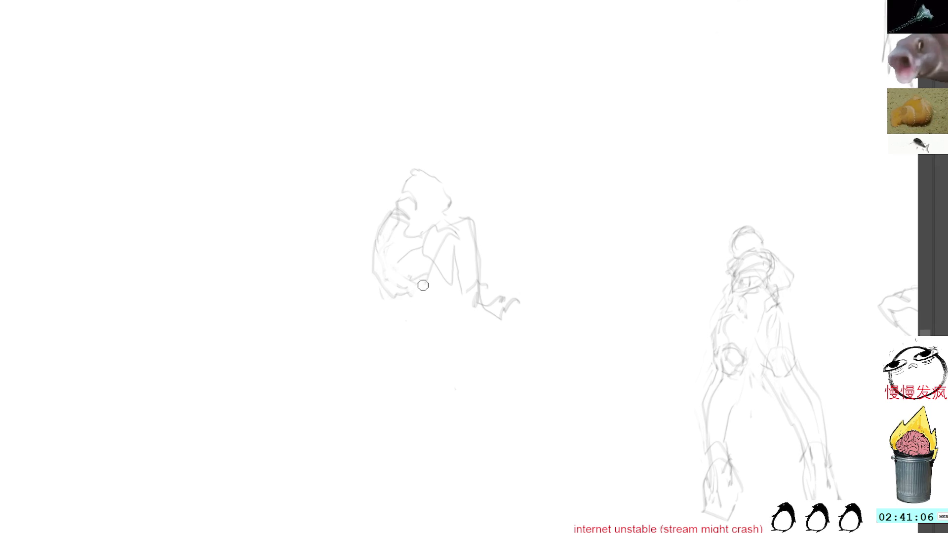
{"action": "left_click_drag", "start_coordinate": [389, 253], "coordinate": [430, 281]}
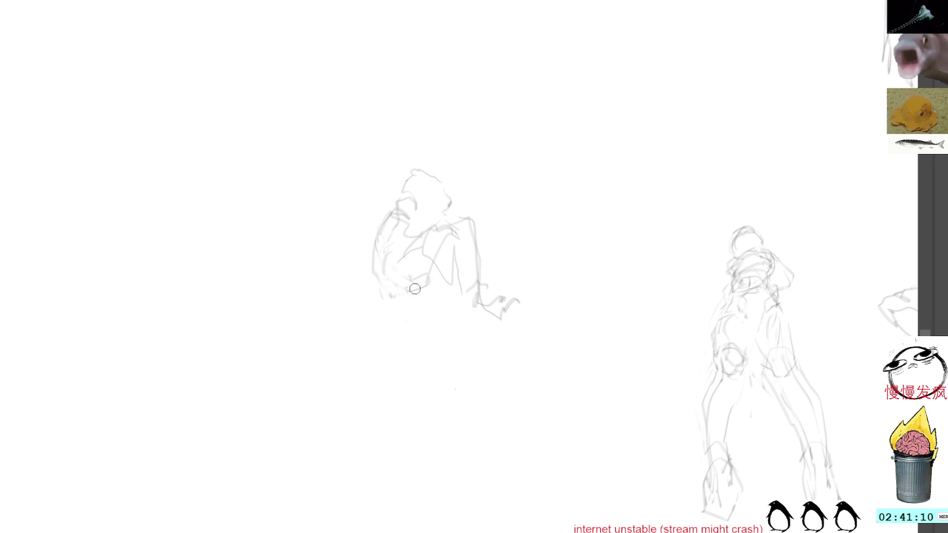
{"action": "mouse_move", "coordinate": [384, 296]}
{"action": "left_mouse_down"}
{"action": "mouse_move", "coordinate": [434, 279]}
{"action": "mouse_move", "coordinate": [449, 223]}
{"action": "mouse_move", "coordinate": [456, 253]}
{"action": "mouse_move", "coordinate": [483, 276]}
{"action": "mouse_move", "coordinate": [457, 221]}
{"action": "mouse_move", "coordinate": [490, 298]}
{"action": "left_mouse_up"}
Step: Extend the supporting leg down to a foot and erase the rough strokes around the hand
{"action": "mouse_move", "coordinate": [381, 282]}
{"action": "left_mouse_down"}
{"action": "mouse_move", "coordinate": [419, 349]}
{"action": "mouse_move", "coordinate": [438, 343]}
{"action": "mouse_move", "coordinate": [431, 368]}
{"action": "mouse_move", "coordinate": [420, 356]}
{"action": "mouse_move", "coordinate": [410, 439]}
{"action": "left_mouse_up"}
{"action": "mouse_move", "coordinate": [434, 316]}
{"action": "left_mouse_down"}
{"action": "mouse_move", "coordinate": [402, 445]}
{"action": "mouse_move", "coordinate": [411, 457]}
{"action": "left_mouse_up"}
{"action": "left_click_drag", "start_coordinate": [487, 302], "coordinate": [495, 327]}
{"action": "mouse_move", "coordinate": [518, 280]}
{"action": "left_mouse_down"}
{"action": "mouse_move", "coordinate": [456, 277]}
{"action": "mouse_move", "coordinate": [518, 280]}
{"action": "left_mouse_up"}
{"action": "key", "text": "Delete"}
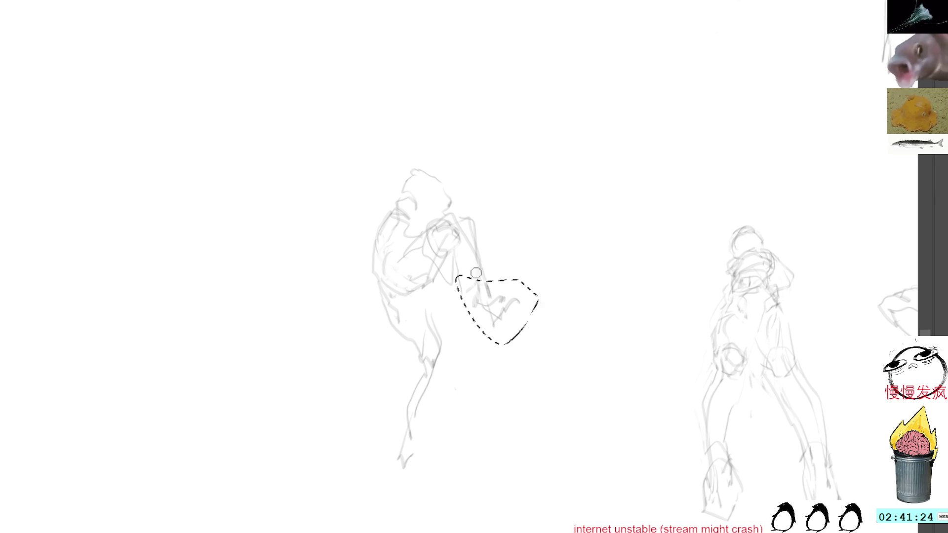
Step: Deselect, then redraw the supporting leg to the foot and add an arm stroke
{"action": "key", "text": "ctrl+d"}
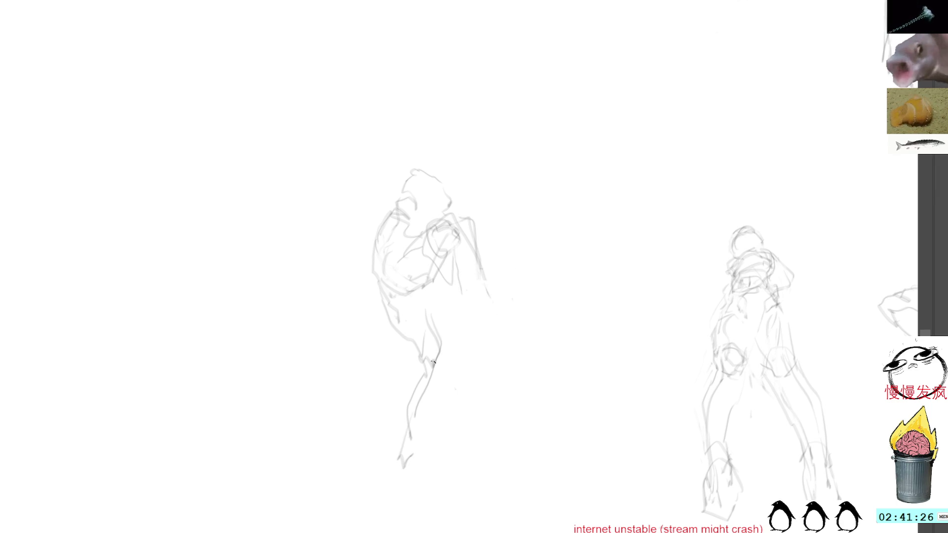
{"action": "mouse_move", "coordinate": [445, 354]}
{"action": "left_mouse_down"}
{"action": "mouse_move", "coordinate": [417, 459]}
{"action": "mouse_move", "coordinate": [434, 461]}
{"action": "mouse_move", "coordinate": [444, 446]}
{"action": "mouse_move", "coordinate": [400, 457]}
{"action": "mouse_move", "coordinate": [432, 464]}
{"action": "left_mouse_up"}
{"action": "left_click_drag", "start_coordinate": [448, 258], "coordinate": [498, 307]}
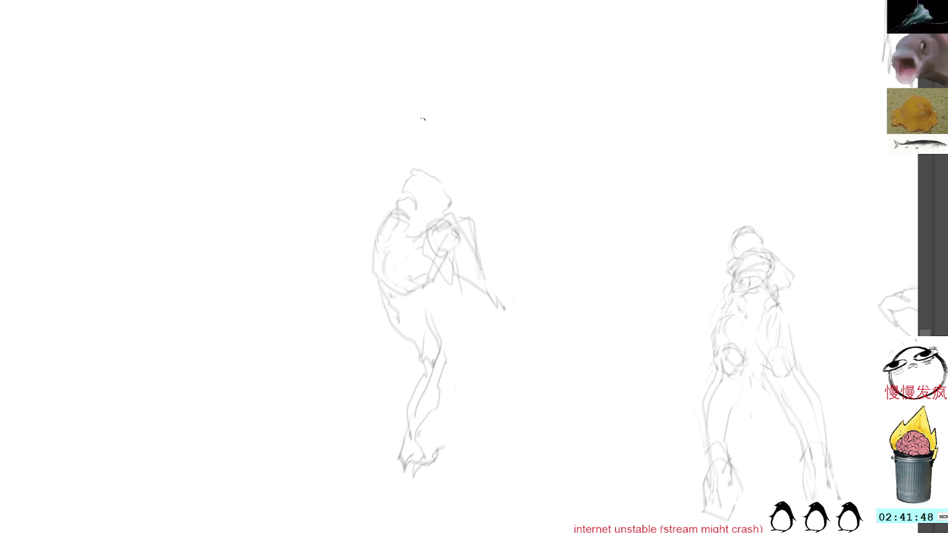
Step: Shape the head, right side and shoulder, then lasso the kicking figure's chest strokes
{"action": "mouse_move", "coordinate": [423, 164]}
{"action": "left_mouse_down"}
{"action": "mouse_move", "coordinate": [403, 180]}
{"action": "mouse_move", "coordinate": [404, 191]}
{"action": "mouse_move", "coordinate": [380, 173]}
{"action": "mouse_move", "coordinate": [390, 173]}
{"action": "mouse_move", "coordinate": [358, 205]}
{"action": "mouse_move", "coordinate": [348, 200]}
{"action": "left_mouse_up"}
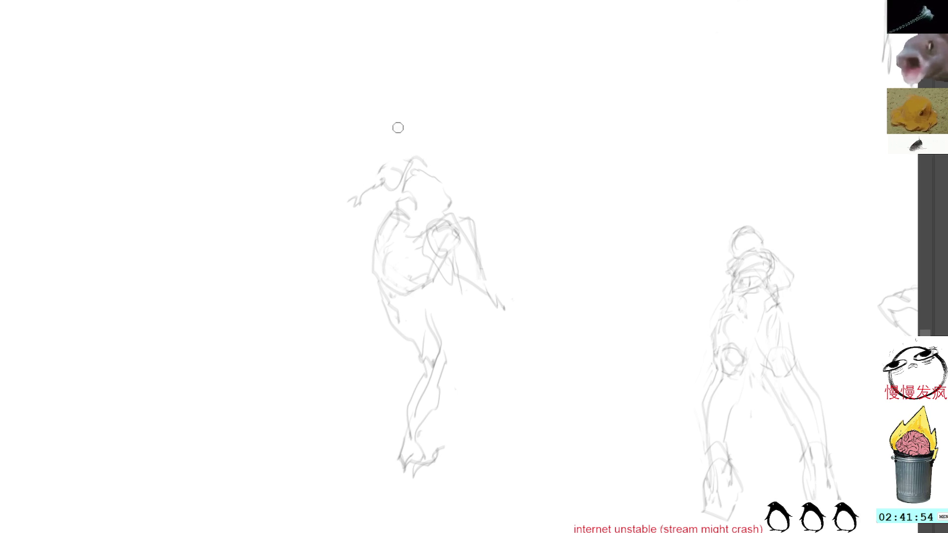
{"action": "mouse_move", "coordinate": [404, 171]}
{"action": "left_mouse_down"}
{"action": "mouse_move", "coordinate": [458, 210]}
{"action": "mouse_move", "coordinate": [448, 179]}
{"action": "mouse_move", "coordinate": [478, 148]}
{"action": "mouse_move", "coordinate": [472, 177]}
{"action": "mouse_move", "coordinate": [459, 184]}
{"action": "mouse_move", "coordinate": [473, 147]}
{"action": "left_mouse_up"}
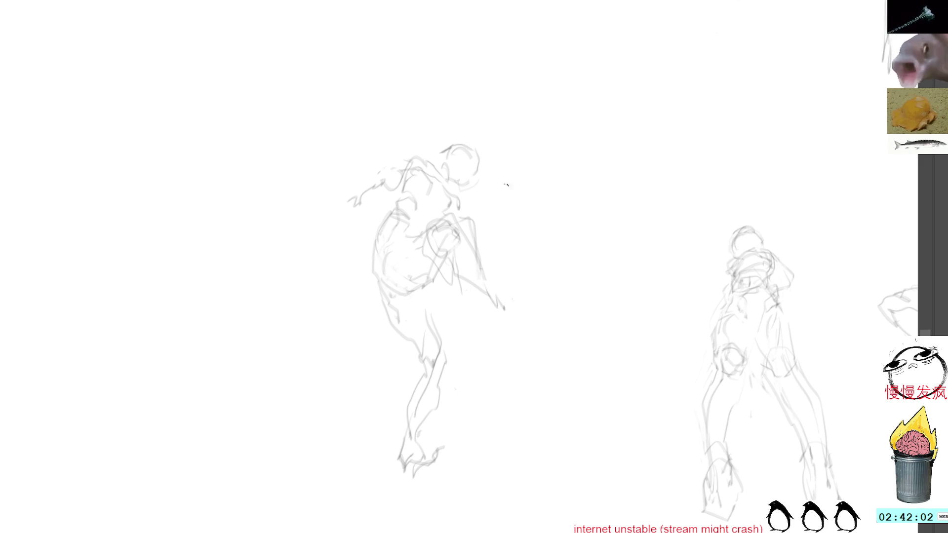
{"action": "left_click_drag", "start_coordinate": [481, 217], "coordinate": [500, 291]}
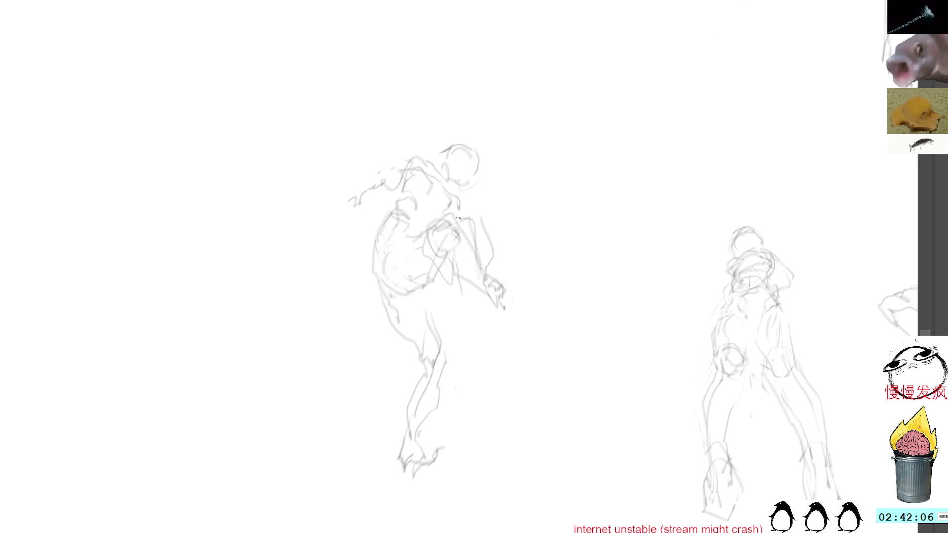
{"action": "left_click_drag", "start_coordinate": [455, 221], "coordinate": [427, 228]}
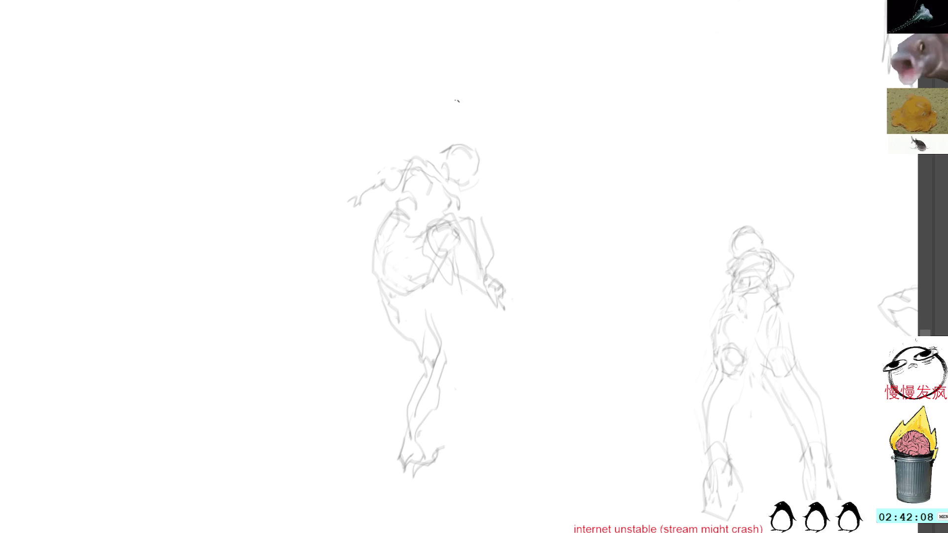
{"action": "mouse_move", "coordinate": [440, 269]}
{"action": "left_mouse_down"}
{"action": "mouse_move", "coordinate": [434, 227]}
{"action": "mouse_move", "coordinate": [437, 271]}
{"action": "left_mouse_up"}
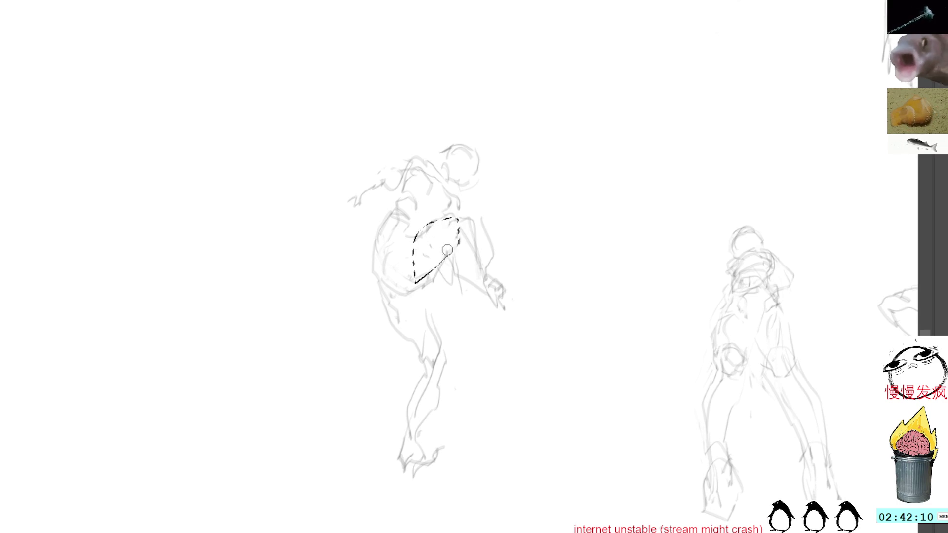
Step: Deselect and redraw the lower leg line and the shoulder's edges
{"action": "key", "text": "ctrl+d"}
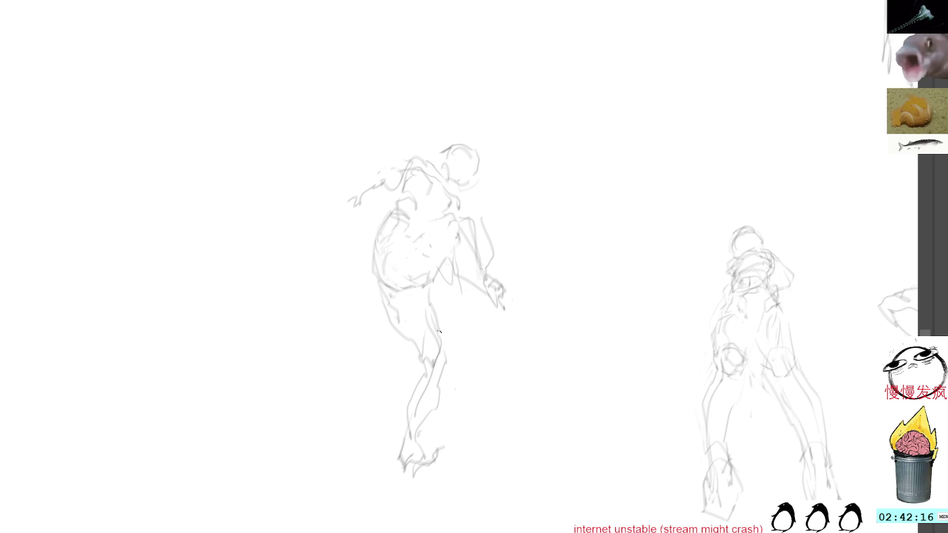
{"action": "mouse_move", "coordinate": [422, 346]}
{"action": "left_mouse_down"}
{"action": "mouse_move", "coordinate": [396, 377]}
{"action": "mouse_move", "coordinate": [402, 413]}
{"action": "left_mouse_up"}
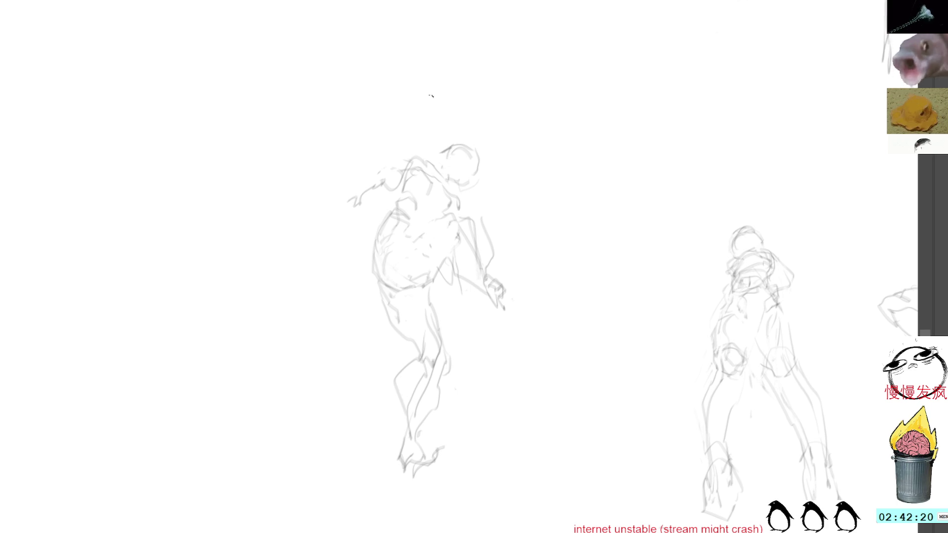
{"action": "mouse_move", "coordinate": [391, 204]}
{"action": "left_mouse_down"}
{"action": "mouse_move", "coordinate": [358, 182]}
{"action": "mouse_move", "coordinate": [358, 229]}
{"action": "left_mouse_up"}
{"action": "mouse_move", "coordinate": [374, 196]}
{"action": "left_mouse_down"}
{"action": "mouse_move", "coordinate": [357, 224]}
{"action": "mouse_move", "coordinate": [378, 228]}
{"action": "left_mouse_up"}
{"action": "mouse_move", "coordinate": [393, 174]}
{"action": "left_mouse_down"}
{"action": "mouse_move", "coordinate": [362, 198]}
{"action": "mouse_move", "coordinate": [395, 203]}
{"action": "mouse_move", "coordinate": [378, 233]}
{"action": "left_mouse_up"}
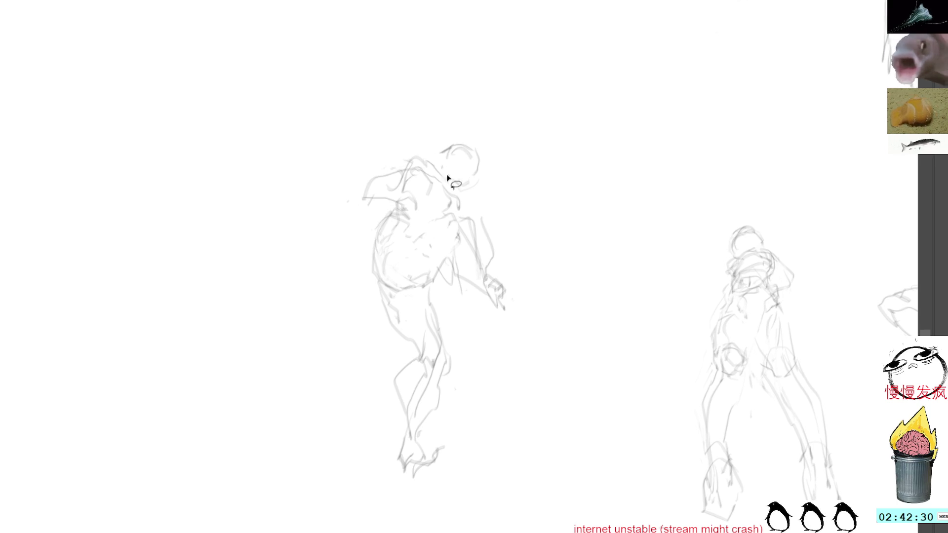
Step: Delete the old lower leg and foot strokes, then redraw the leg, hip and torso
{"action": "mouse_move", "coordinate": [434, 339]}
{"action": "left_mouse_down"}
{"action": "mouse_move", "coordinate": [405, 401]}
{"action": "mouse_move", "coordinate": [431, 336]}
{"action": "mouse_move", "coordinate": [444, 345]}
{"action": "mouse_move", "coordinate": [424, 380]}
{"action": "mouse_move", "coordinate": [410, 499]}
{"action": "mouse_move", "coordinate": [479, 462]}
{"action": "left_mouse_up"}
{"action": "key", "text": "Delete"}
{"action": "left_click_drag", "start_coordinate": [441, 326], "coordinate": [447, 355]}
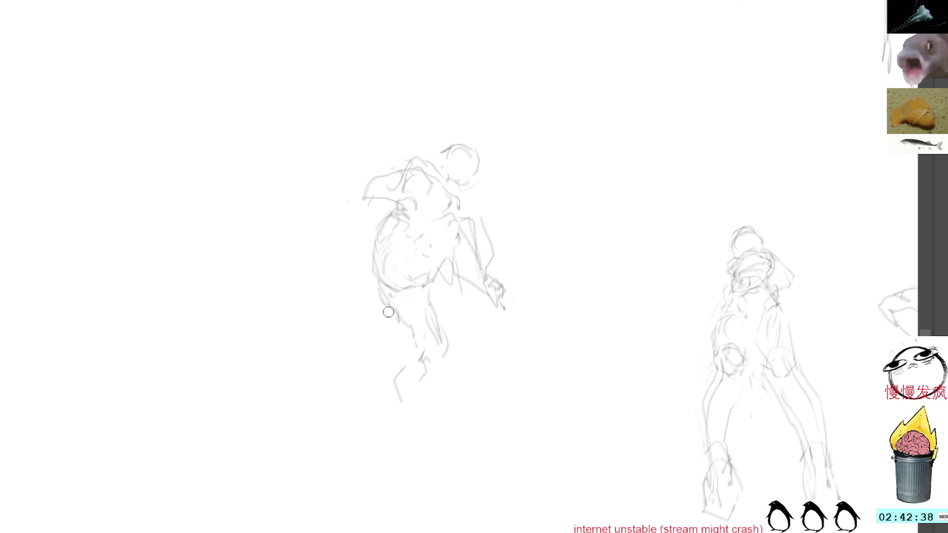
{"action": "left_click_drag", "start_coordinate": [379, 283], "coordinate": [405, 299]}
{"action": "mouse_move", "coordinate": [401, 237]}
{"action": "left_mouse_down"}
{"action": "mouse_move", "coordinate": [423, 243]}
{"action": "mouse_move", "coordinate": [420, 232]}
{"action": "mouse_move", "coordinate": [420, 264]}
{"action": "mouse_move", "coordinate": [385, 268]}
{"action": "mouse_move", "coordinate": [424, 217]}
{"action": "left_mouse_up"}
{"action": "left_click_drag", "start_coordinate": [395, 257], "coordinate": [429, 222]}
{"action": "left_click_drag", "start_coordinate": [410, 276], "coordinate": [435, 212]}
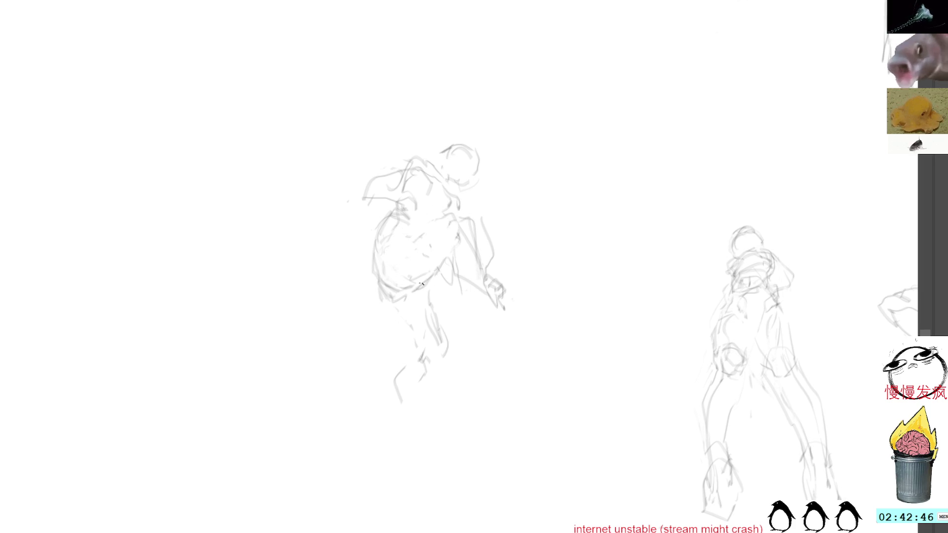
Step: Lengthen the legs and feet downward, add a hand stroke and torso line, then lasso the upper shoulder
{"action": "mouse_move", "coordinate": [387, 310]}
{"action": "left_mouse_down"}
{"action": "mouse_move", "coordinate": [425, 358]}
{"action": "mouse_move", "coordinate": [450, 343]}
{"action": "mouse_move", "coordinate": [408, 356]}
{"action": "mouse_move", "coordinate": [397, 409]}
{"action": "left_mouse_up"}
{"action": "mouse_move", "coordinate": [442, 371]}
{"action": "left_mouse_down"}
{"action": "mouse_move", "coordinate": [395, 440]}
{"action": "mouse_move", "coordinate": [373, 437]}
{"action": "mouse_move", "coordinate": [411, 474]}
{"action": "left_mouse_up"}
{"action": "left_click_drag", "start_coordinate": [502, 309], "coordinate": [514, 299]}
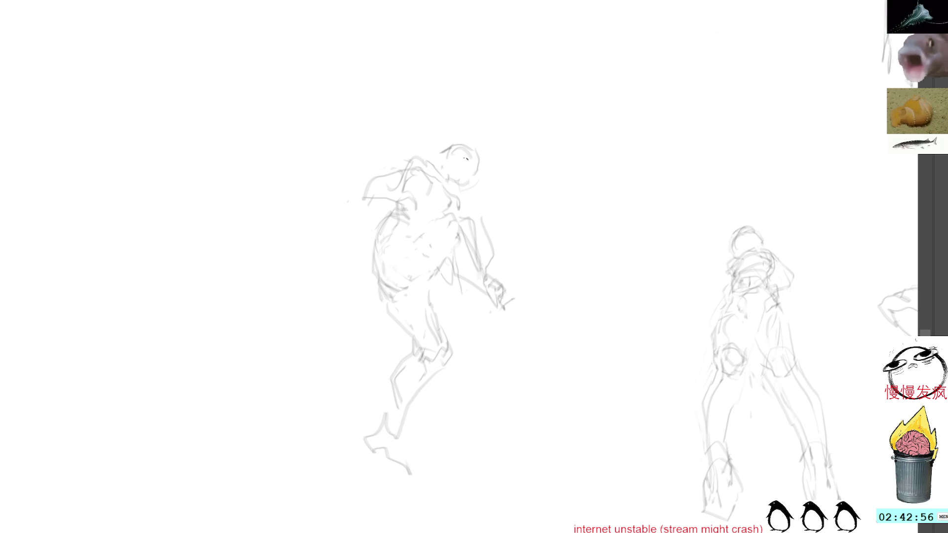
{"action": "mouse_move", "coordinate": [409, 177]}
{"action": "left_mouse_down"}
{"action": "mouse_move", "coordinate": [431, 261]}
{"action": "mouse_move", "coordinate": [447, 269]}
{"action": "left_mouse_up"}
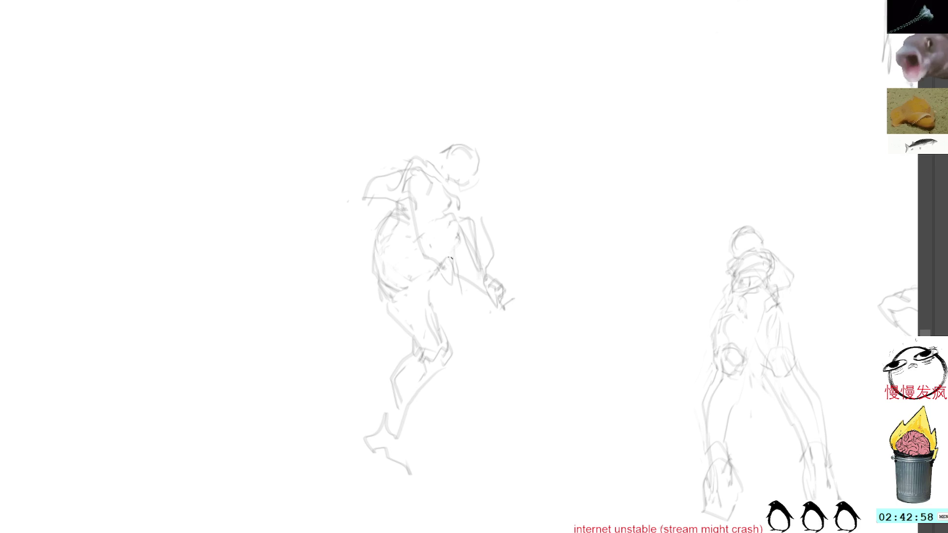
{"action": "mouse_move", "coordinate": [403, 217]}
{"action": "left_mouse_down"}
{"action": "mouse_move", "coordinate": [401, 184]}
{"action": "mouse_move", "coordinate": [367, 228]}
{"action": "left_mouse_up"}
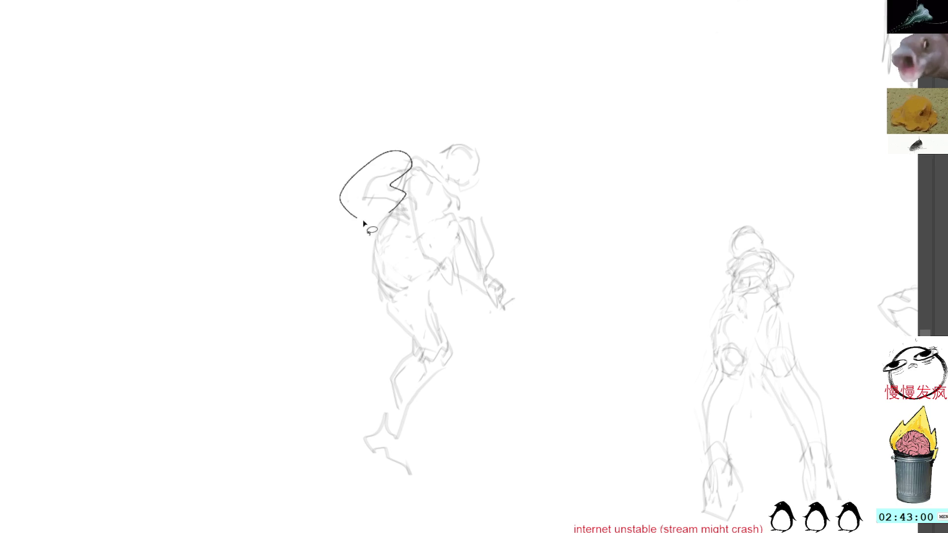
Step: Delete the selected shoulder strokes and redraw the shoulder, neck and chest lines
{"action": "key", "text": "Delete"}
{"action": "key", "text": "ctrl+d"}
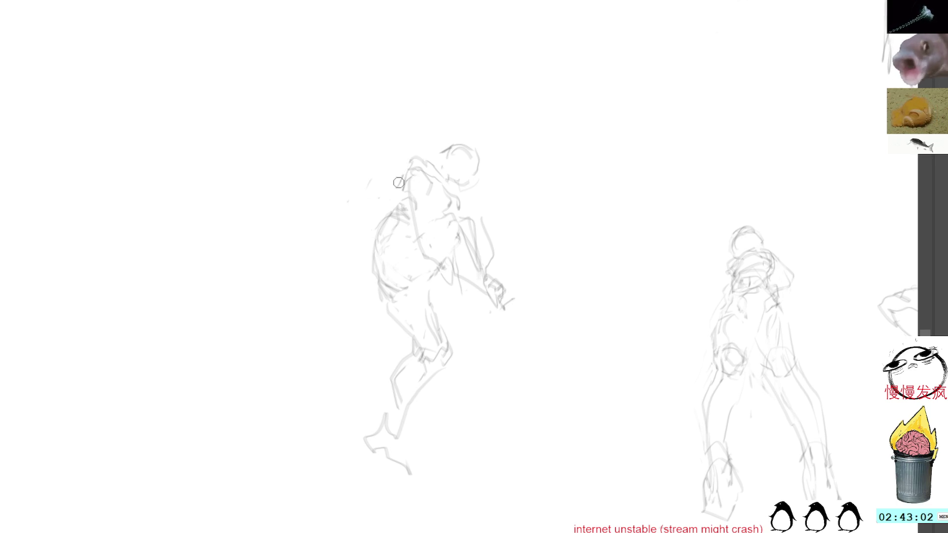
{"action": "mouse_move", "coordinate": [401, 174]}
{"action": "left_mouse_down"}
{"action": "mouse_move", "coordinate": [425, 161]}
{"action": "mouse_move", "coordinate": [404, 185]}
{"action": "left_mouse_up"}
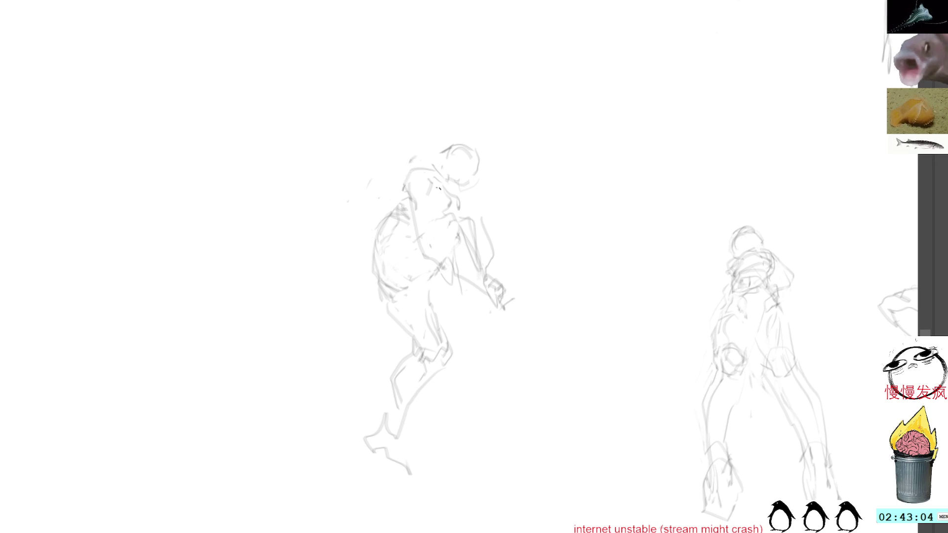
{"action": "mouse_move", "coordinate": [417, 219]}
{"action": "left_mouse_down"}
{"action": "mouse_move", "coordinate": [441, 249]}
{"action": "mouse_move", "coordinate": [434, 244]}
{"action": "left_mouse_up"}
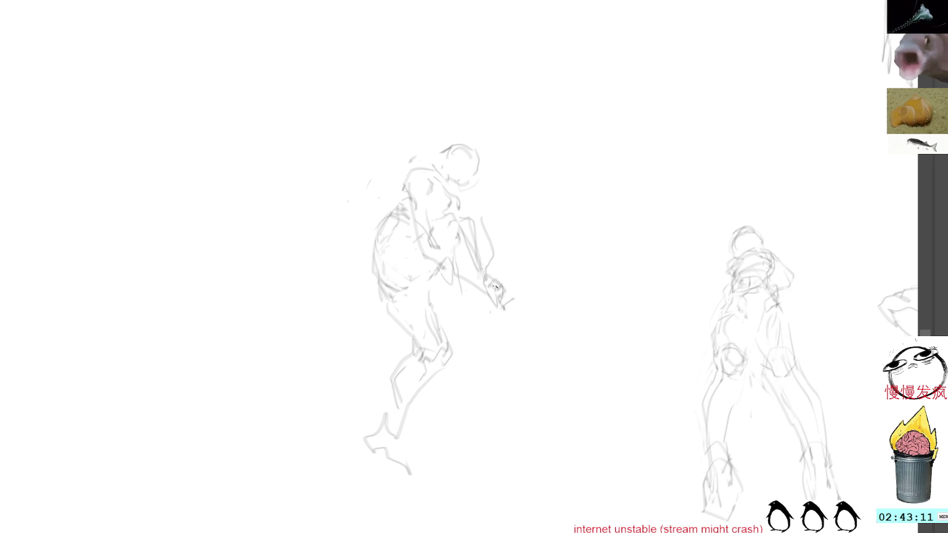
Step: Lasso the whole kicking figure and move it right, beside the standing figure
{"action": "left_click_drag", "start_coordinate": [474, 115], "coordinate": [323, 273]}
{"action": "left_click_drag", "start_coordinate": [319, 313], "coordinate": [599, 360]}
{"action": "key", "text": "ctrl+t"}
{"action": "left_click_drag", "start_coordinate": [519, 285], "coordinate": [615, 365]}
{"action": "scroll", "coordinate": [549, 199], "scroll_direction": "down", "scroll_amount": 1}
{"action": "mouse_move", "coordinate": [482, 297]}
{"action": "left_mouse_down"}
{"action": "mouse_move", "coordinate": [546, 317]}
{"action": "mouse_move", "coordinate": [538, 328]}
{"action": "mouse_move", "coordinate": [544, 279]}
{"action": "mouse_move", "coordinate": [536, 318]}
{"action": "left_mouse_up"}
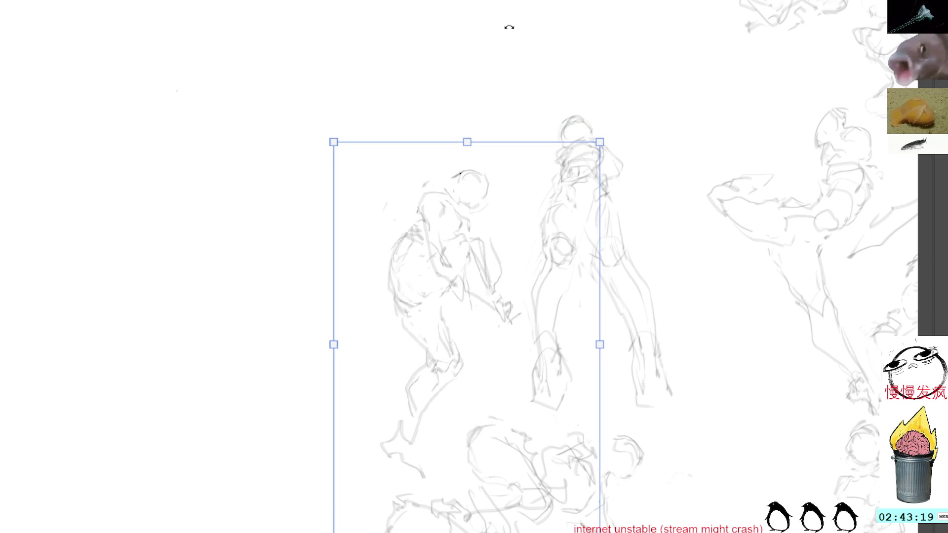
Step: Commit the move, clear a stray selection, and sketch a new figure's head, neck and shoulders
{"action": "key", "text": "Return"}
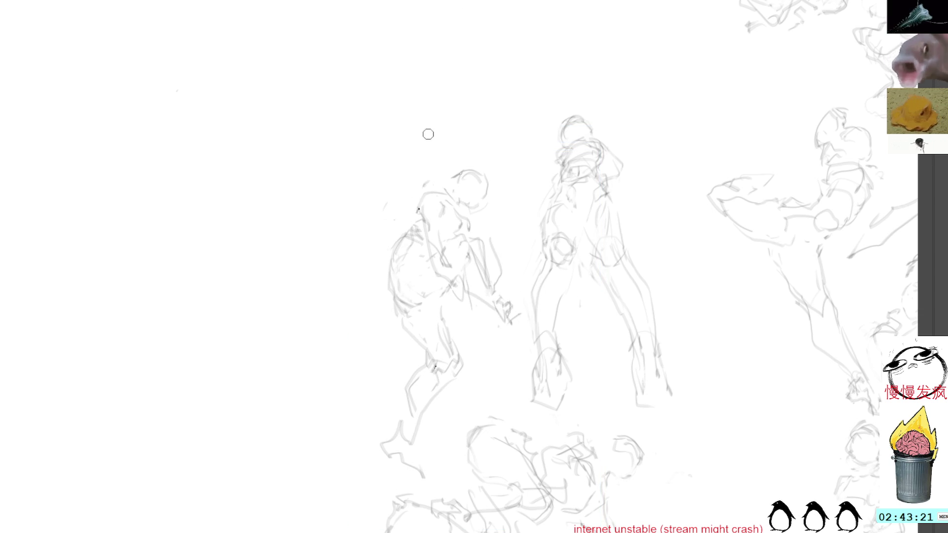
{"action": "scroll", "coordinate": [586, 118], "scroll_direction": "up", "scroll_amount": 10}
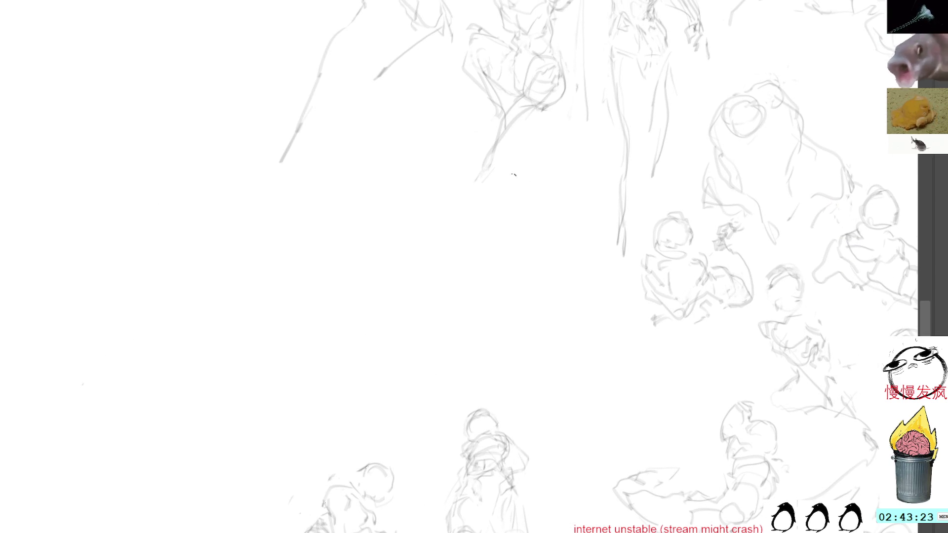
{"action": "mouse_move", "coordinate": [511, 184]}
{"action": "left_mouse_down"}
{"action": "mouse_move", "coordinate": [533, 232]}
{"action": "mouse_move", "coordinate": [511, 187]}
{"action": "left_mouse_up"}
{"action": "left_click", "coordinate": [552, 146]}
{"action": "key", "text": "b"}
{"action": "mouse_move", "coordinate": [506, 233]}
{"action": "left_mouse_down"}
{"action": "mouse_move", "coordinate": [531, 214]}
{"action": "mouse_move", "coordinate": [538, 247]}
{"action": "mouse_move", "coordinate": [505, 237]}
{"action": "mouse_move", "coordinate": [528, 224]}
{"action": "mouse_move", "coordinate": [537, 257]}
{"action": "left_mouse_up"}
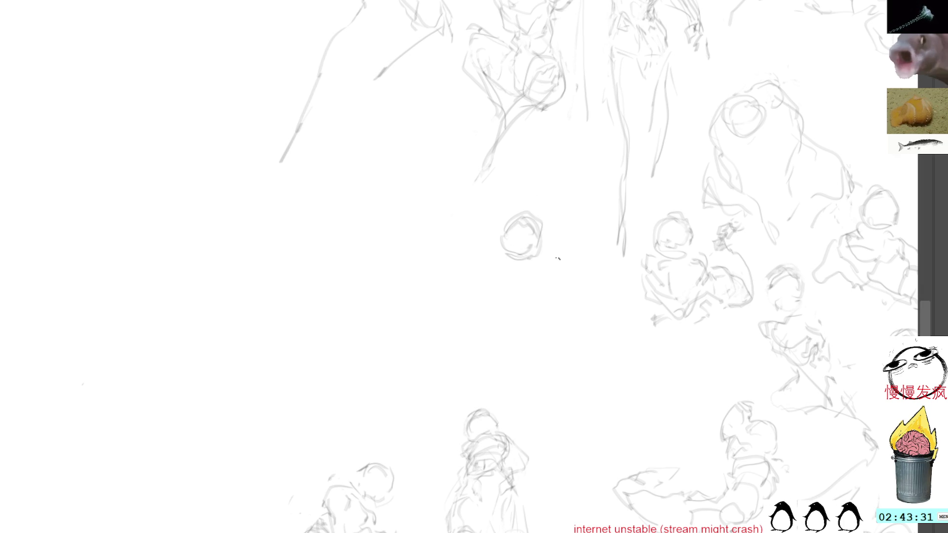
{"action": "mouse_move", "coordinate": [531, 271]}
{"action": "left_mouse_down"}
{"action": "mouse_move", "coordinate": [500, 281]}
{"action": "mouse_move", "coordinate": [556, 279]}
{"action": "mouse_move", "coordinate": [504, 297]}
{"action": "mouse_move", "coordinate": [536, 317]}
{"action": "mouse_move", "coordinate": [550, 299]}
{"action": "mouse_move", "coordinate": [565, 333]}
{"action": "mouse_move", "coordinate": [560, 361]}
{"action": "mouse_move", "coordinate": [580, 336]}
{"action": "left_mouse_up"}
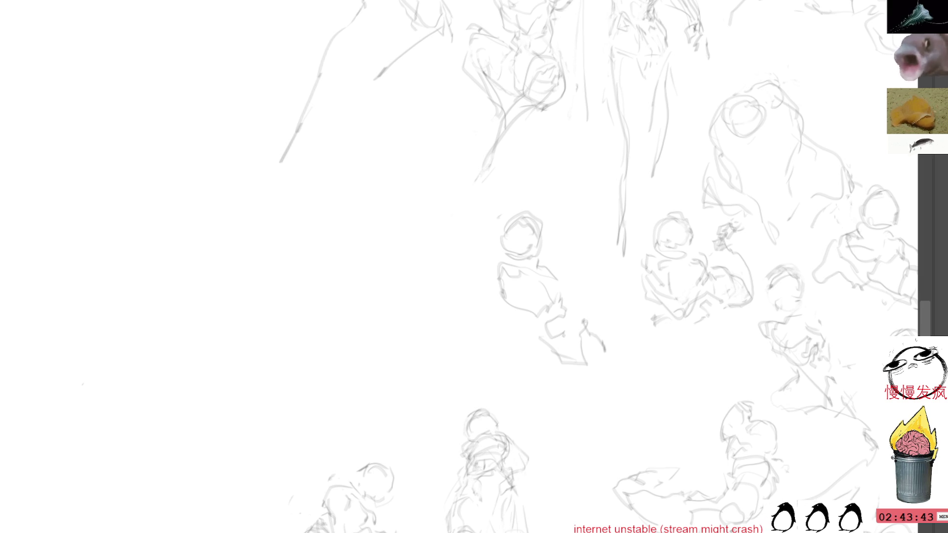
Step: Select the new sketch and drag it up and to the left
{"action": "mouse_move", "coordinate": [527, 192]}
{"action": "left_mouse_down"}
{"action": "mouse_move", "coordinate": [512, 371]}
{"action": "mouse_move", "coordinate": [625, 318]}
{"action": "left_mouse_up"}
{"action": "key", "text": "ctrl+t"}
{"action": "left_click_drag", "start_coordinate": [535, 297], "coordinate": [390, 243]}
{"action": "scroll", "coordinate": [510, 267], "scroll_direction": "up", "scroll_amount": 10}
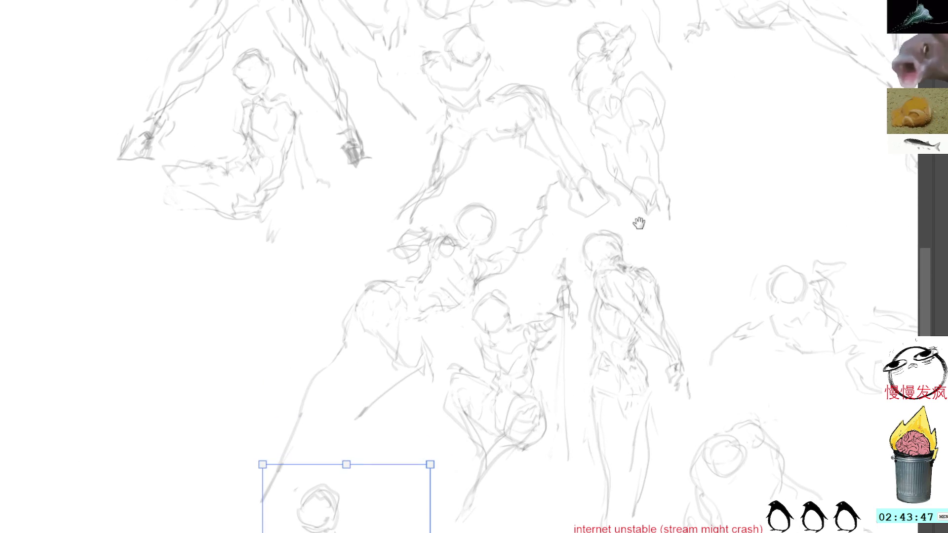
Step: Place the small sketch higher and further left and commit its position
{"action": "scroll", "coordinate": [641, 224], "scroll_direction": "down", "scroll_amount": 5}
{"action": "scroll", "coordinate": [641, 224], "scroll_direction": "left", "scroll_amount": 6}
{"action": "mouse_move", "coordinate": [593, 364]}
{"action": "left_mouse_down"}
{"action": "mouse_move", "coordinate": [301, 128]}
{"action": "mouse_move", "coordinate": [279, 260]}
{"action": "left_mouse_up"}
{"action": "key", "text": "Return"}
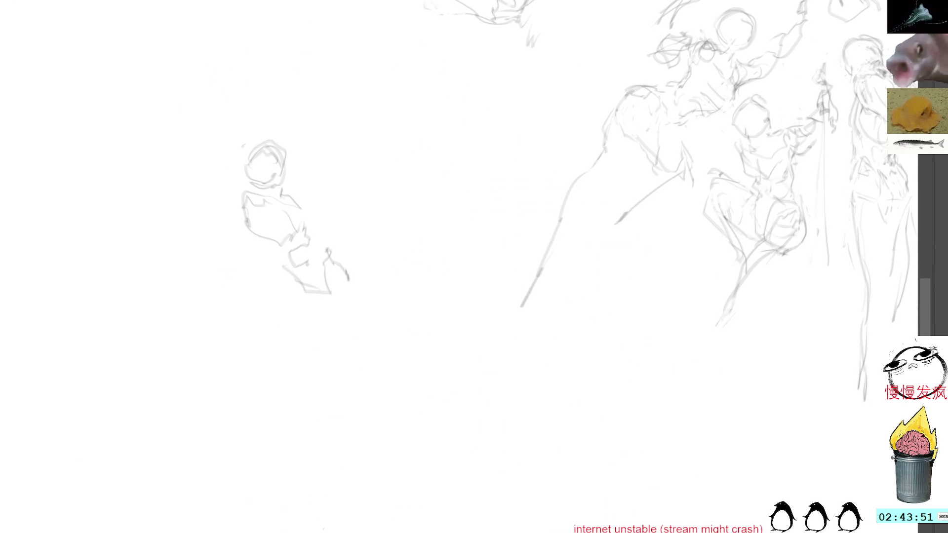
Step: Extend the small figure's legs down toward a foot, redoing a stray stroke
{"action": "mouse_move", "coordinate": [299, 106]}
{"action": "left_mouse_down"}
{"action": "mouse_move", "coordinate": [341, 356]}
{"action": "mouse_move", "coordinate": [399, 200]}
{"action": "left_mouse_up"}
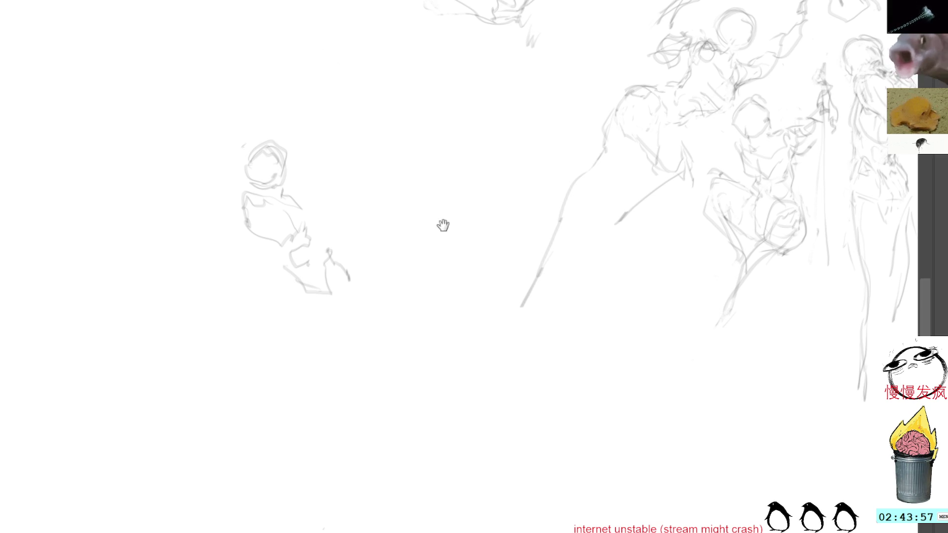
{"action": "left_click_drag", "start_coordinate": [434, 224], "coordinate": [565, 248]}
{"action": "left_click_drag", "start_coordinate": [373, 223], "coordinate": [382, 322]}
{"action": "key", "text": "ctrl+z"}
{"action": "mouse_move", "coordinate": [428, 304]}
{"action": "left_mouse_down"}
{"action": "mouse_move", "coordinate": [434, 330]}
{"action": "mouse_move", "coordinate": [457, 338]}
{"action": "left_mouse_up"}
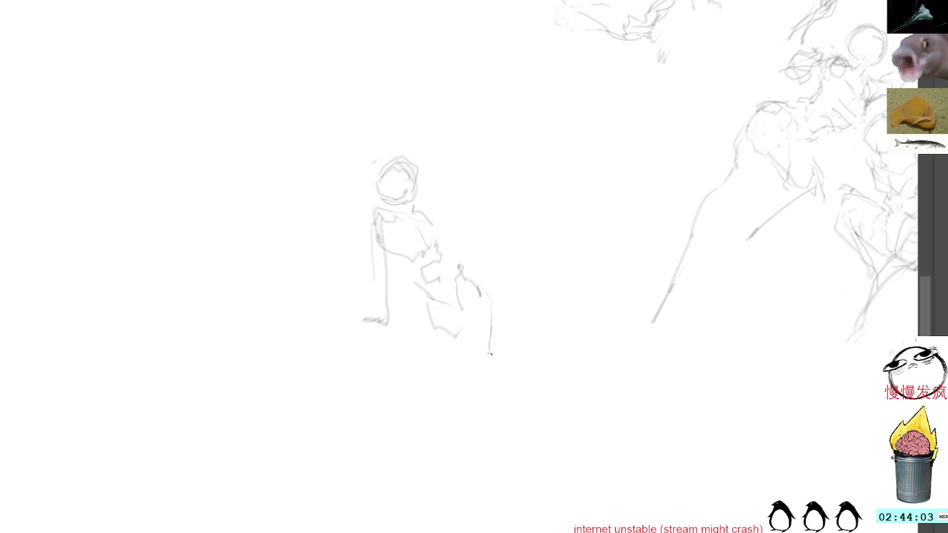
{"action": "left_click_drag", "start_coordinate": [437, 302], "coordinate": [470, 351]}
{"action": "left_click_drag", "start_coordinate": [446, 386], "coordinate": [452, 417]}
{"action": "mouse_move", "coordinate": [438, 142]}
{"action": "left_mouse_down"}
{"action": "mouse_move", "coordinate": [343, 176]}
{"action": "mouse_move", "coordinate": [464, 466]}
{"action": "mouse_move", "coordinate": [546, 307]}
{"action": "left_mouse_up"}
{"action": "key", "text": "ctrl+shift+a"}
{"action": "left_click_drag", "start_coordinate": [481, 299], "coordinate": [470, 371]}
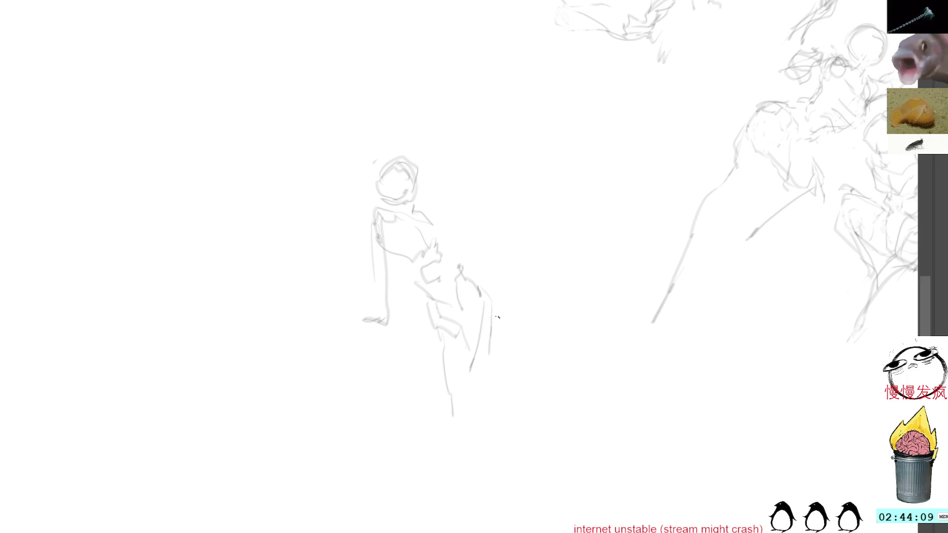
Step: Lasso the entire small figure and delete it
{"action": "mouse_move", "coordinate": [501, 307]}
{"action": "left_mouse_down"}
{"action": "mouse_move", "coordinate": [488, 385]}
{"action": "mouse_move", "coordinate": [508, 301]}
{"action": "left_mouse_up"}
{"action": "mouse_move", "coordinate": [503, 161]}
{"action": "left_mouse_down"}
{"action": "mouse_move", "coordinate": [386, 461]}
{"action": "mouse_move", "coordinate": [577, 278]}
{"action": "left_mouse_up"}
{"action": "key", "text": "Delete"}
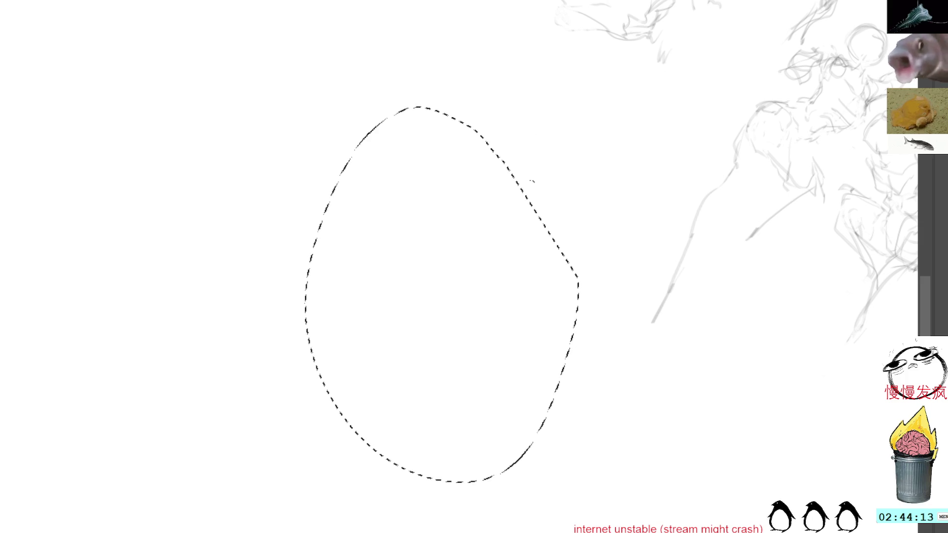
Step: Draw a fresh figure's head, torso and right arm, undo stray strokes, and redraw the back line
{"action": "key", "text": "ctrl+shift+a"}
{"action": "mouse_move", "coordinate": [450, 209]}
{"action": "left_mouse_down"}
{"action": "mouse_move", "coordinate": [477, 188]}
{"action": "mouse_move", "coordinate": [447, 205]}
{"action": "mouse_move", "coordinate": [482, 226]}
{"action": "mouse_move", "coordinate": [488, 203]}
{"action": "left_mouse_up"}
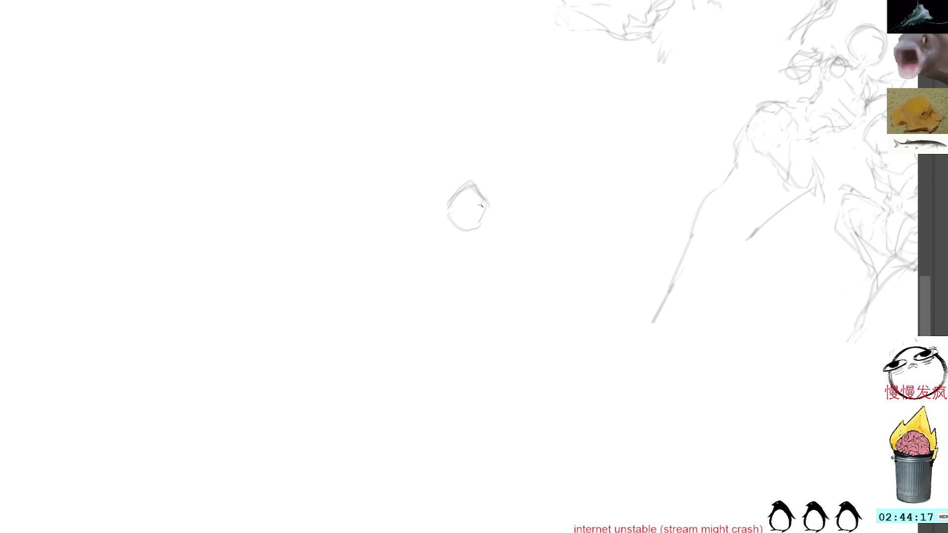
{"action": "mouse_move", "coordinate": [450, 245]}
{"action": "left_mouse_down"}
{"action": "mouse_move", "coordinate": [439, 285]}
{"action": "mouse_move", "coordinate": [462, 291]}
{"action": "mouse_move", "coordinate": [475, 260]}
{"action": "mouse_move", "coordinate": [483, 264]}
{"action": "mouse_move", "coordinate": [450, 282]}
{"action": "mouse_move", "coordinate": [499, 317]}
{"action": "left_mouse_up"}
{"action": "left_click_drag", "start_coordinate": [503, 271], "coordinate": [539, 261]}
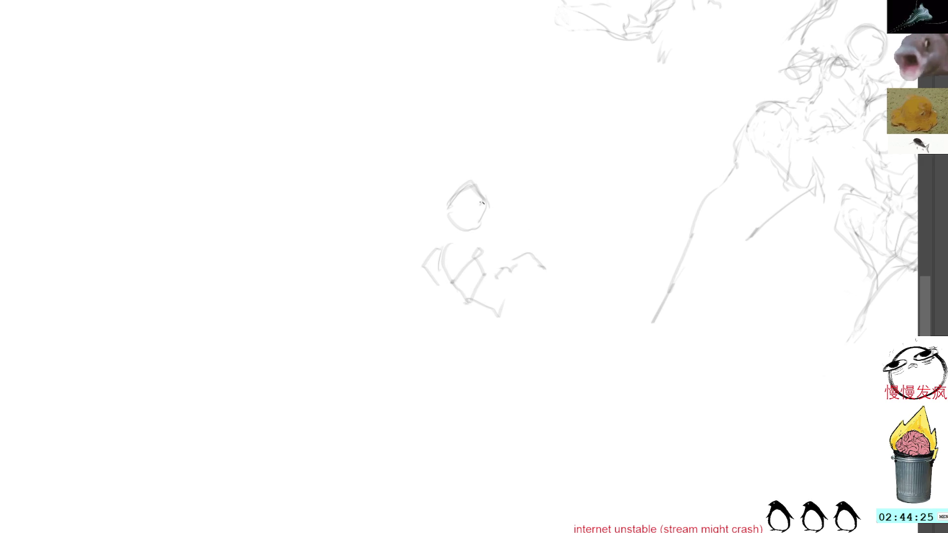
{"action": "mouse_move", "coordinate": [469, 228]}
{"action": "left_mouse_down"}
{"action": "mouse_move", "coordinate": [444, 278]}
{"action": "mouse_move", "coordinate": [500, 234]}
{"action": "mouse_move", "coordinate": [479, 251]}
{"action": "left_mouse_up"}
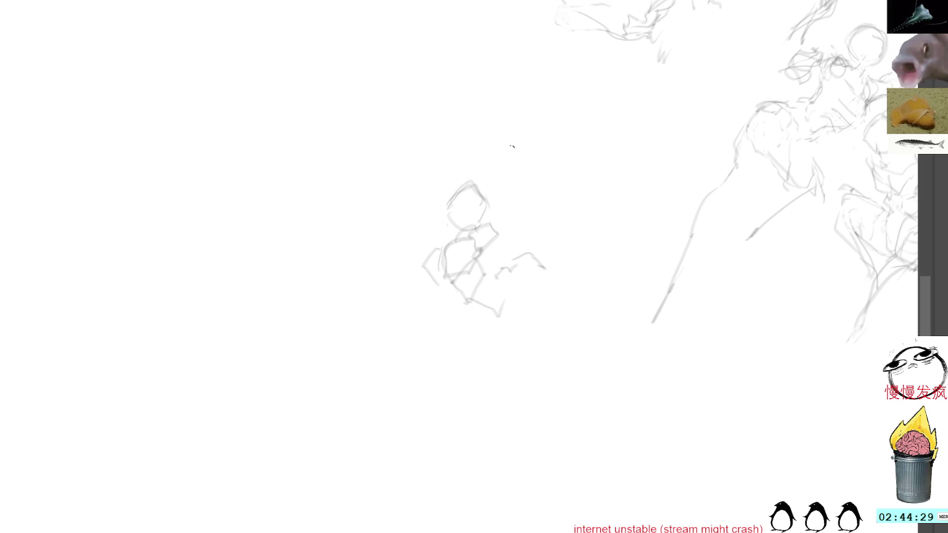
{"action": "key", "text": "ctrl+z"}
{"action": "key", "text": "ctrl+z"}
{"action": "key", "text": "ctrl+z"}
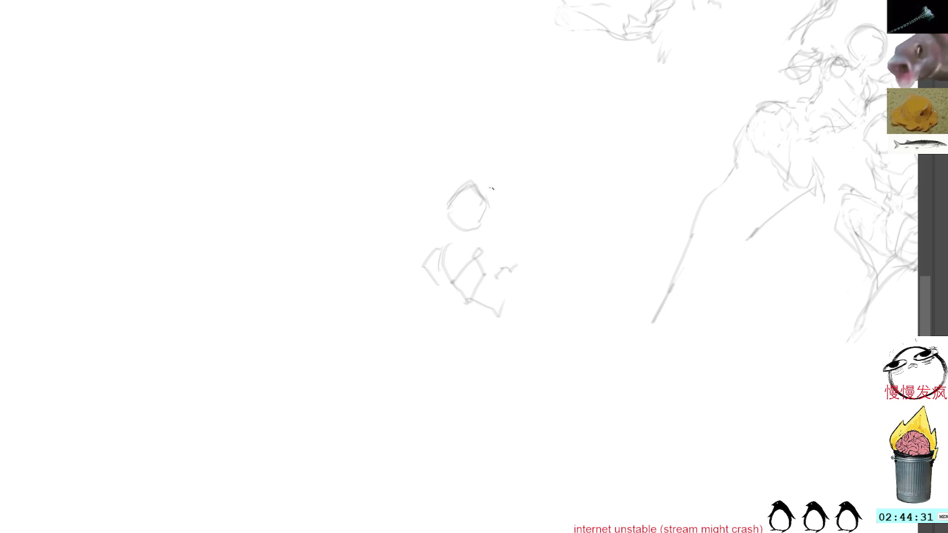
{"action": "mouse_move", "coordinate": [492, 242]}
{"action": "left_mouse_down"}
{"action": "mouse_move", "coordinate": [486, 262]}
{"action": "mouse_move", "coordinate": [433, 316]}
{"action": "left_mouse_up"}
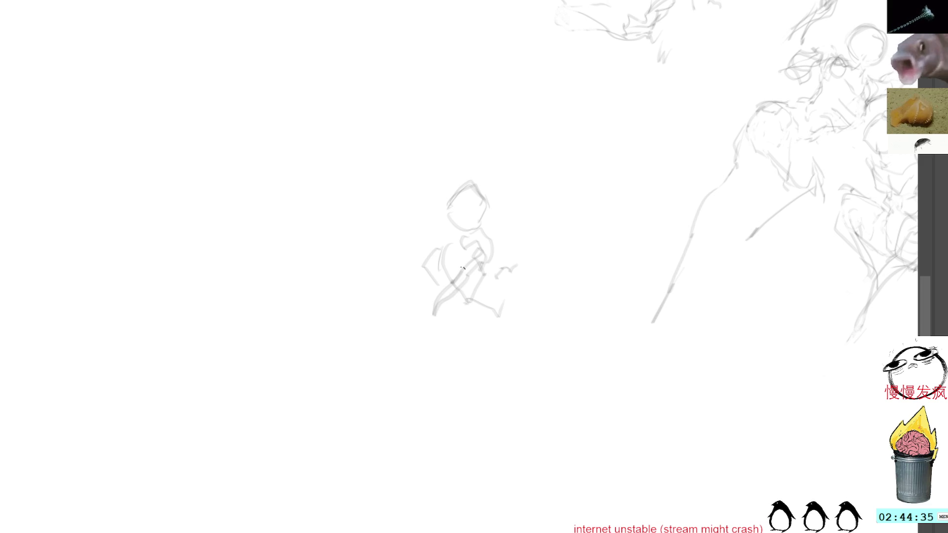